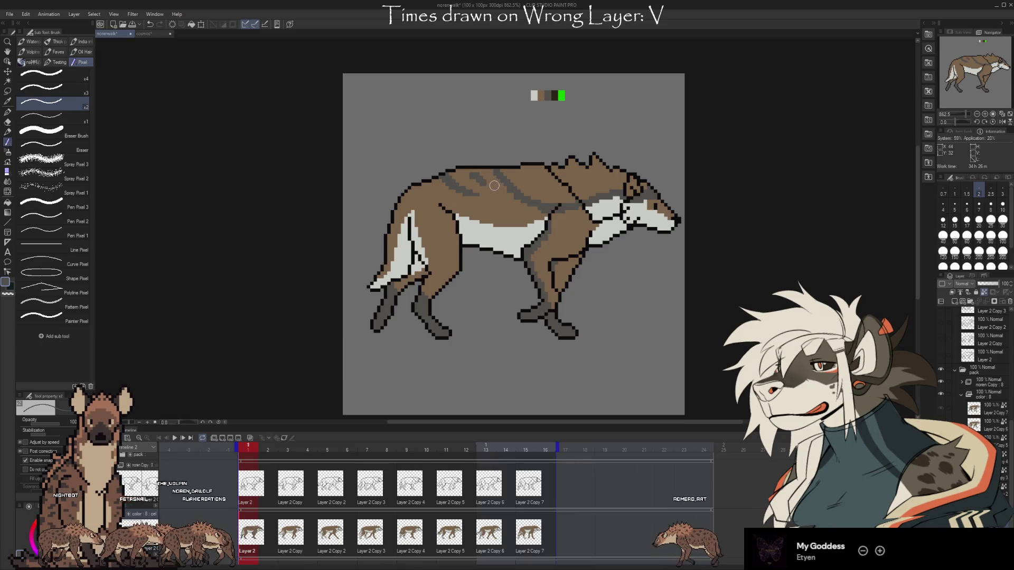
- Paint bold dark brown and light cream stripes across the wolf's back, sampling coat colours
{"action": "left_click", "coordinate": [465, 179], "text": "alt"}
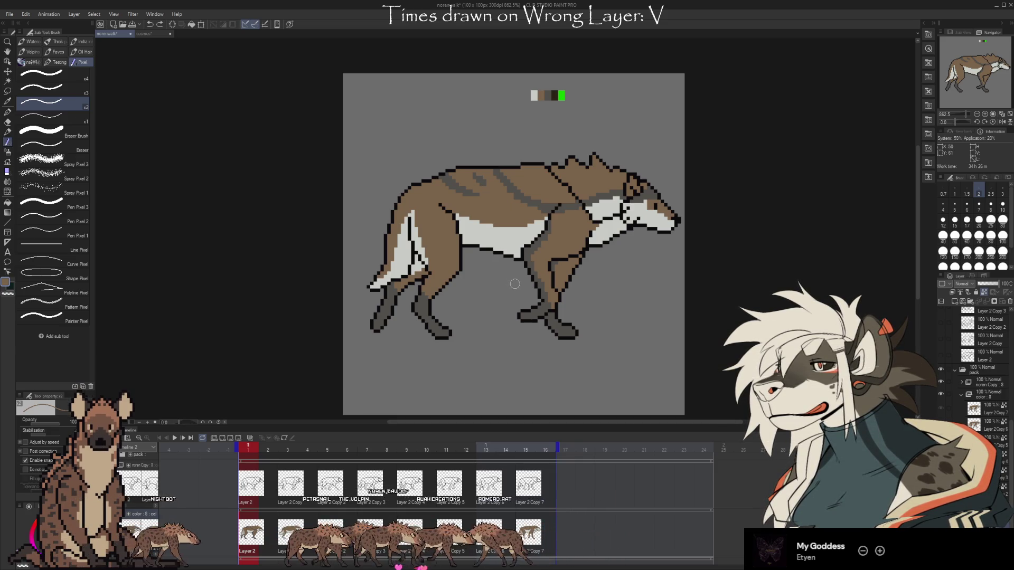
{"action": "left_click", "coordinate": [538, 226], "text": "alt"}
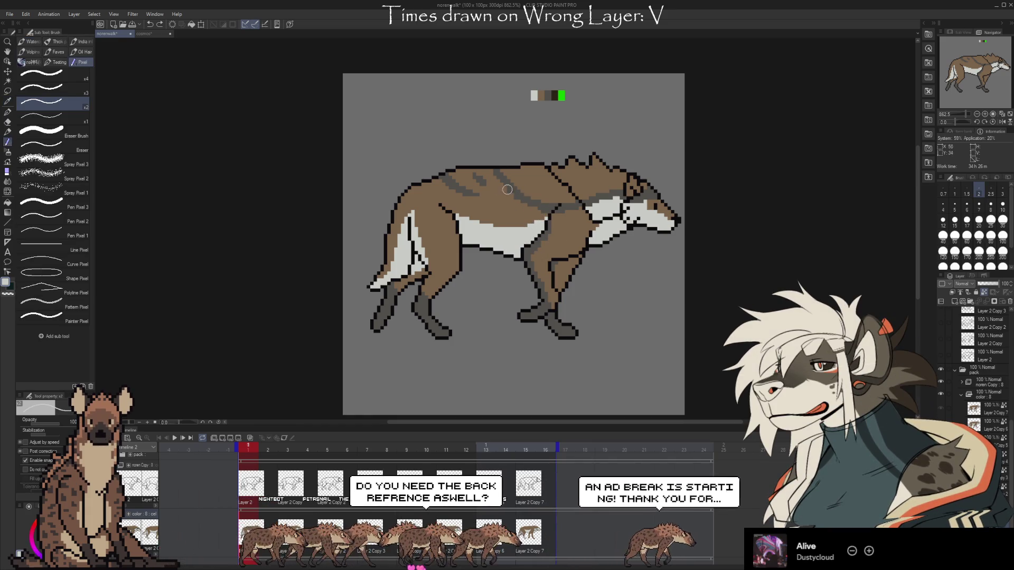
{"action": "key", "text": "ctrl+z"}
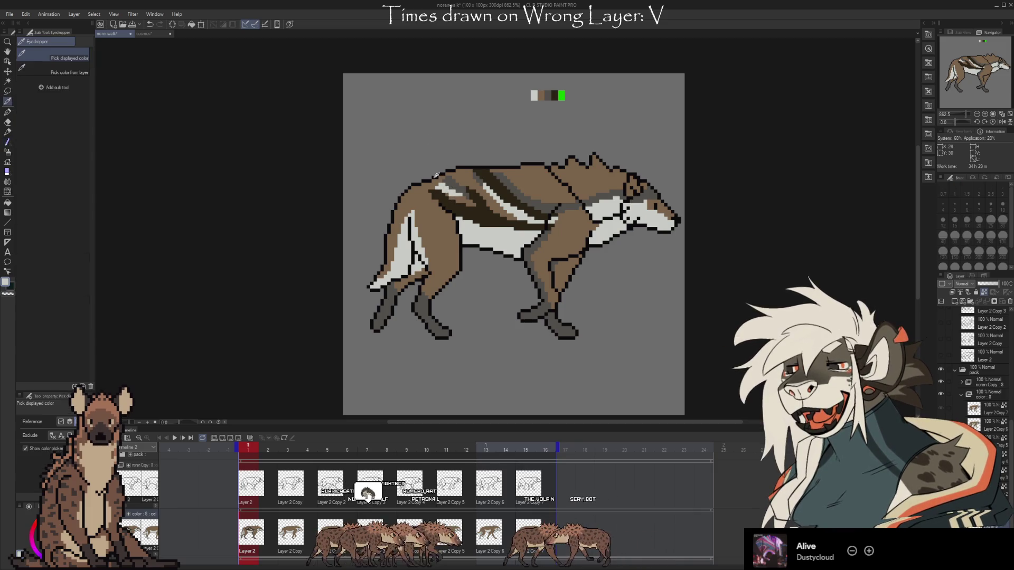
{"action": "left_click", "coordinate": [453, 203], "text": "alt"}
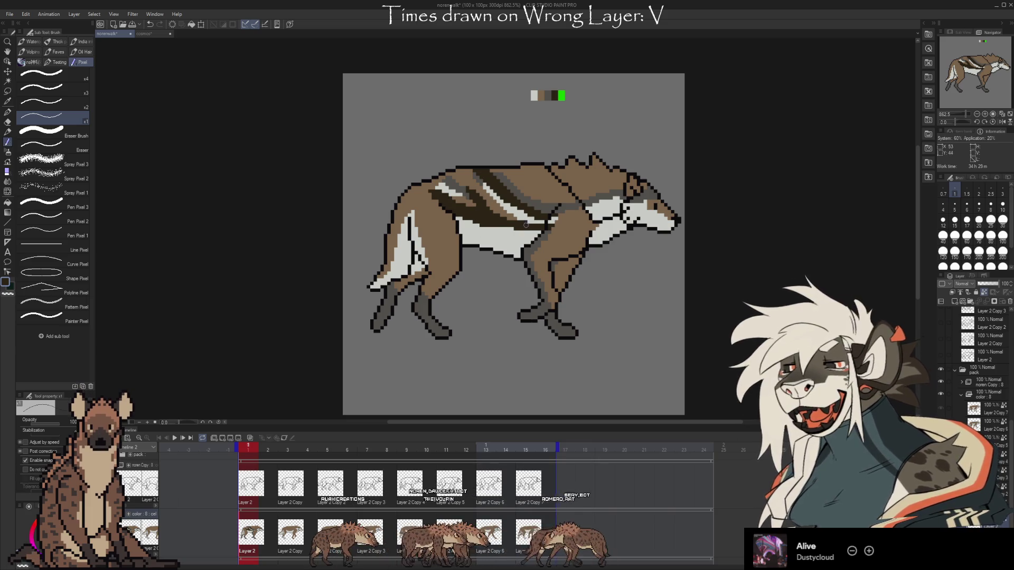
{"action": "key", "text": "i"}
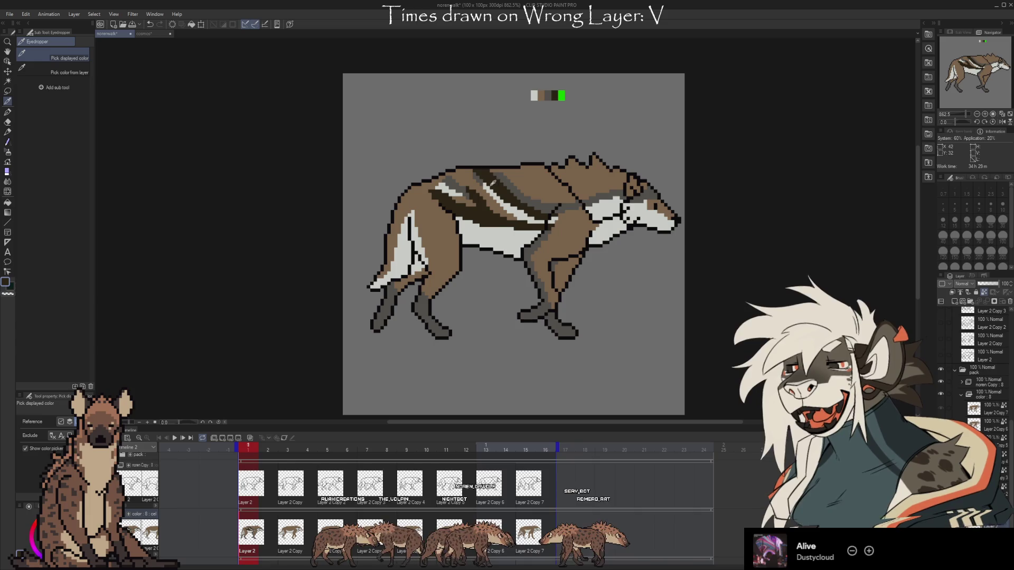
{"action": "key", "text": "b"}
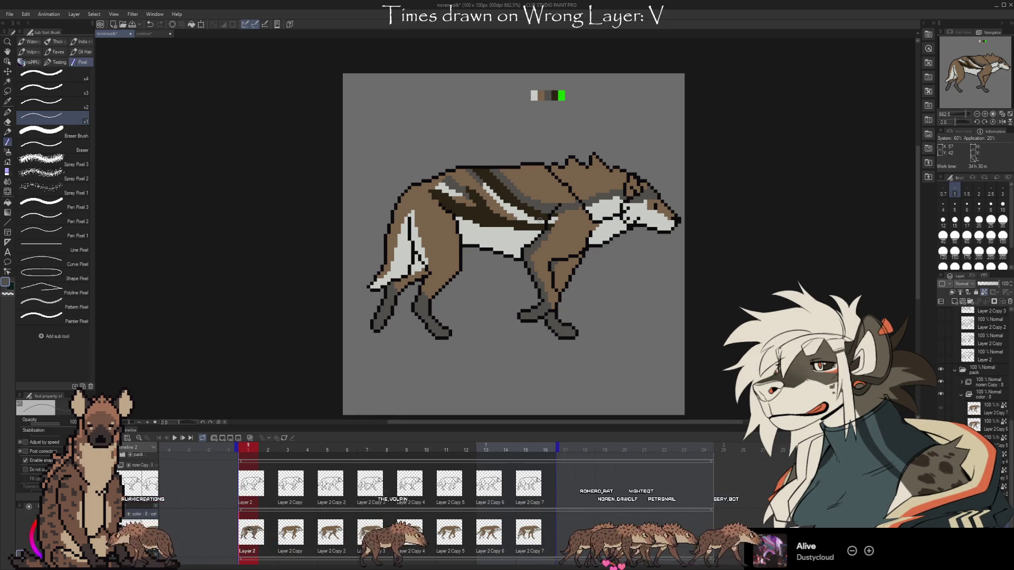
{"action": "key", "text": "i"}
{"action": "key", "text": "b"}
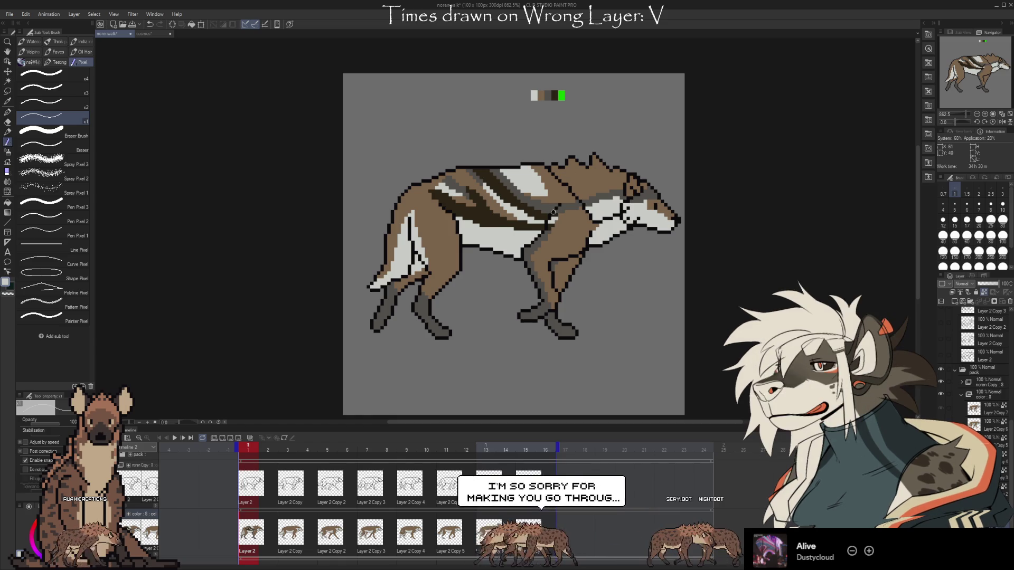
- Outline the back stripes with dark pixels sampled from the wolf's body
{"action": "key", "text": "i"}
{"action": "left_click", "coordinate": [548, 222]}
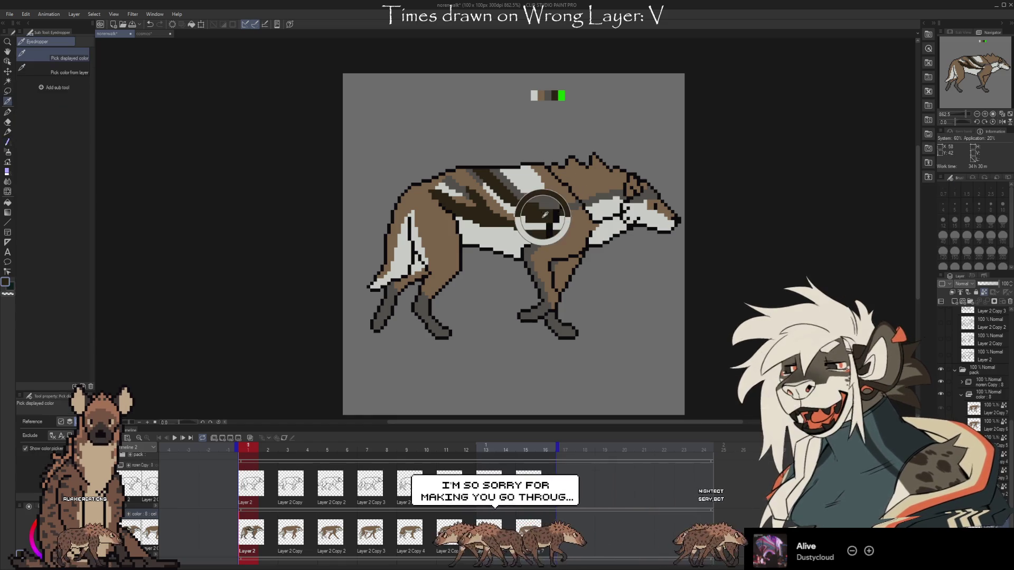
{"action": "key", "text": "b"}
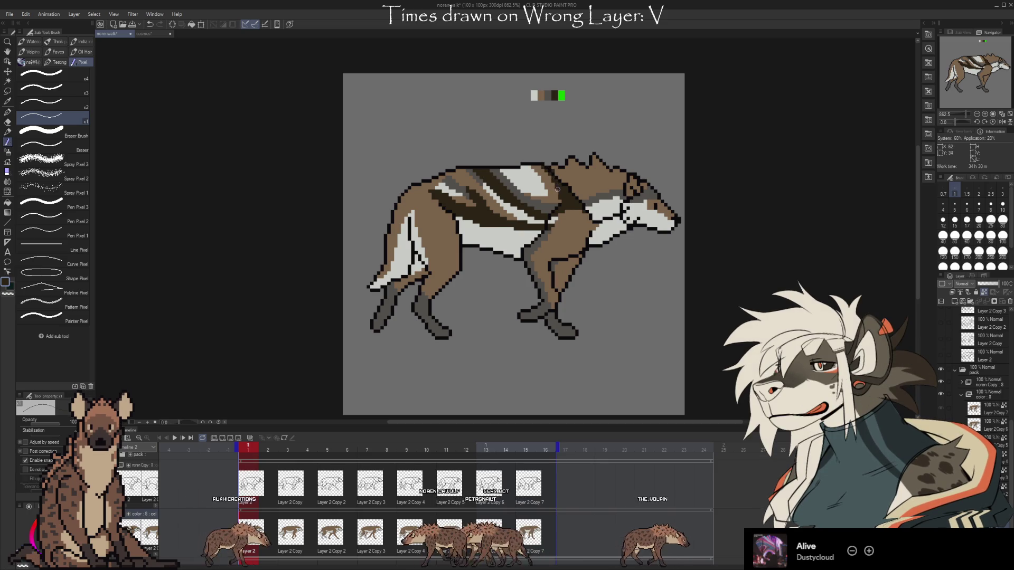
- Add darker grey facial markings to the wolf's head using sampled coat colours
{"action": "left_click", "coordinate": [533, 172], "text": "alt"}
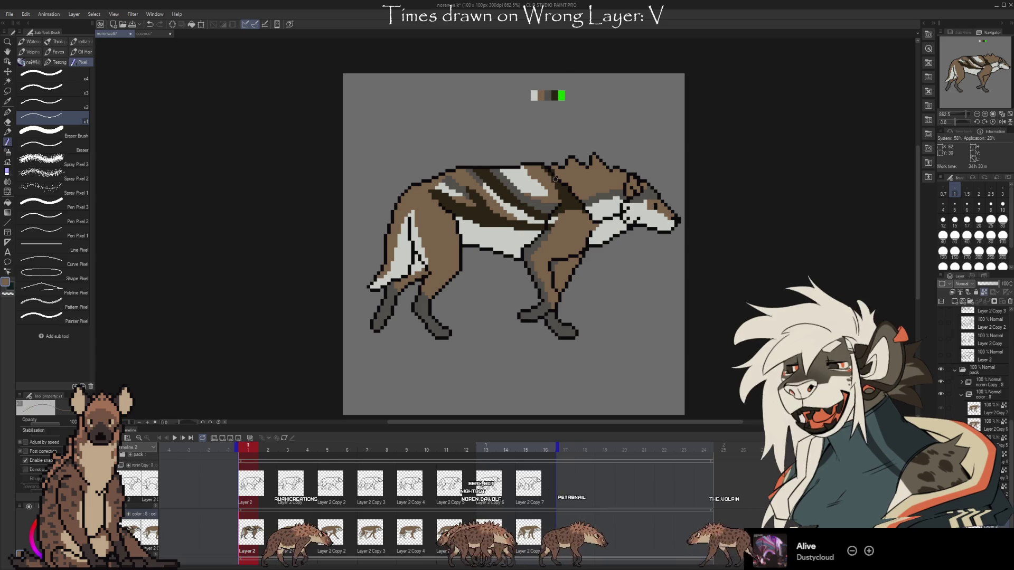
{"action": "left_click", "coordinate": [526, 175], "text": "alt"}
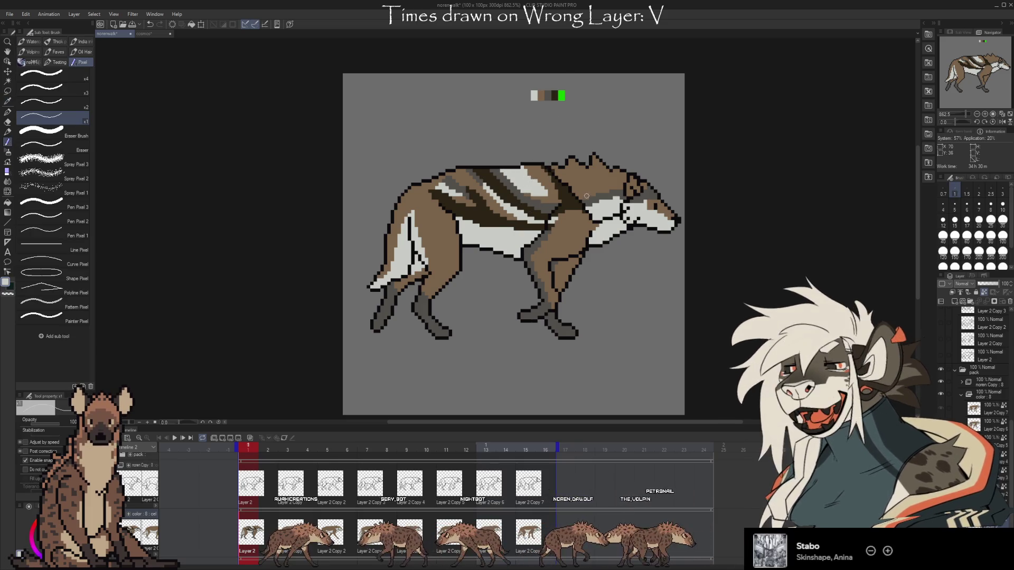
{"action": "key", "text": "i"}
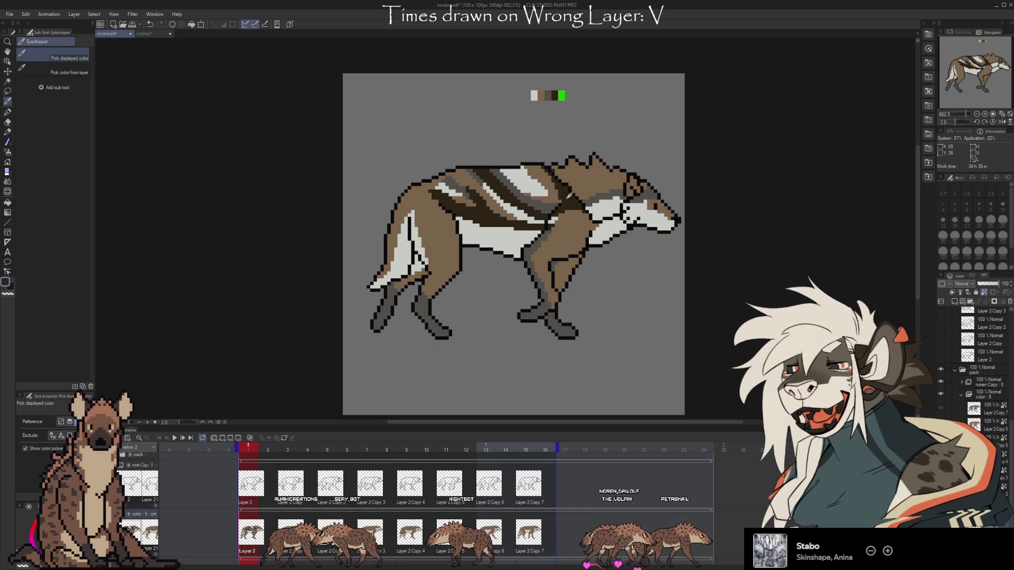
{"action": "key", "text": "b"}
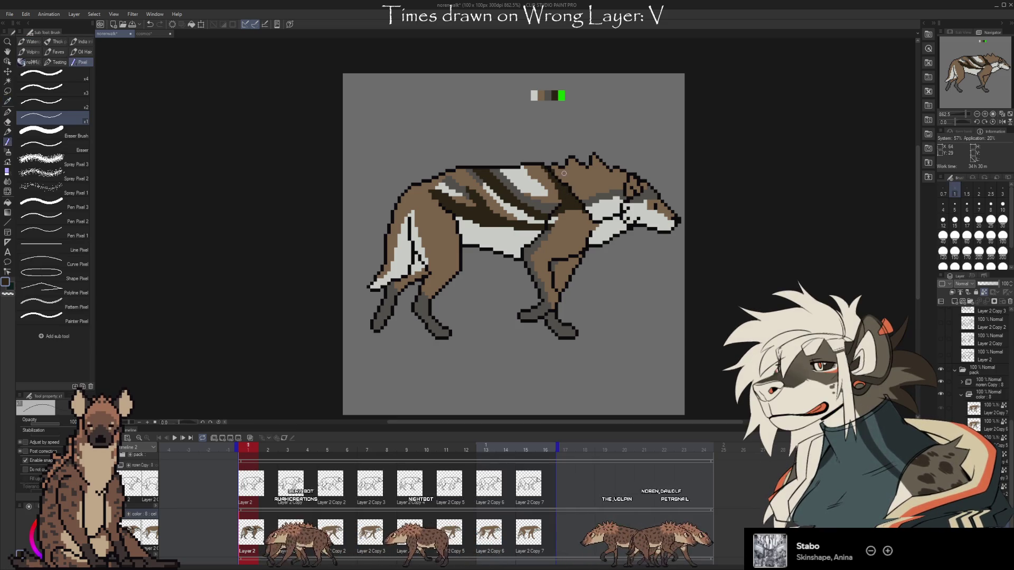
{"action": "key", "text": "i"}
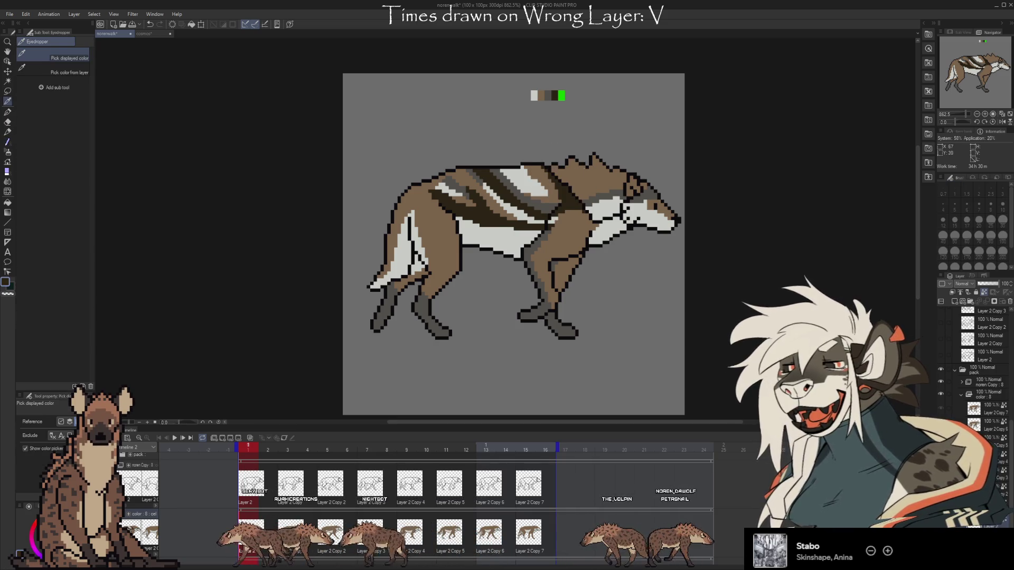
{"action": "key", "text": "b"}
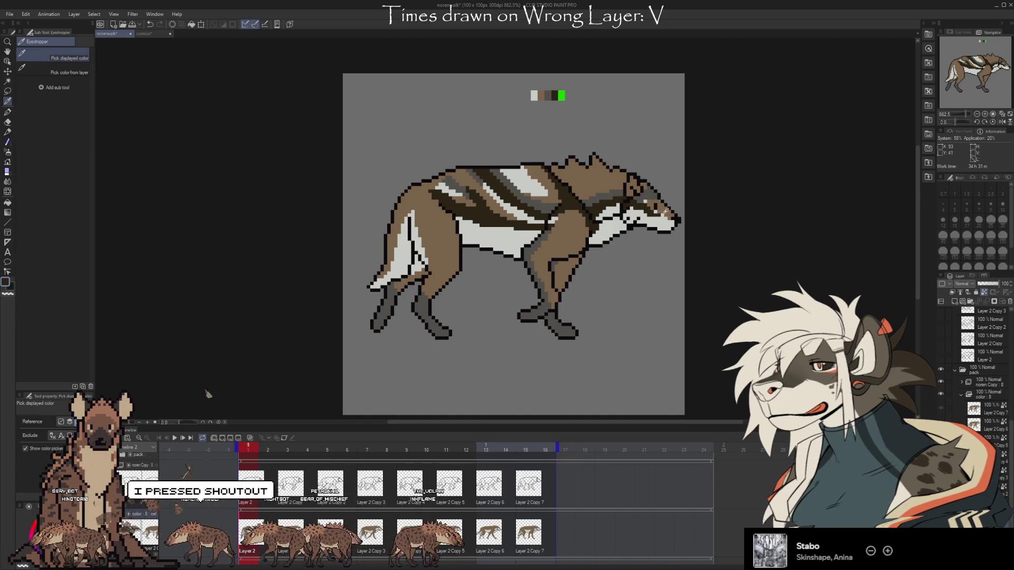
- Touch up the wolf's muzzle with brown sampled from its head
{"action": "left_click", "coordinate": [653, 208], "text": "alt"}
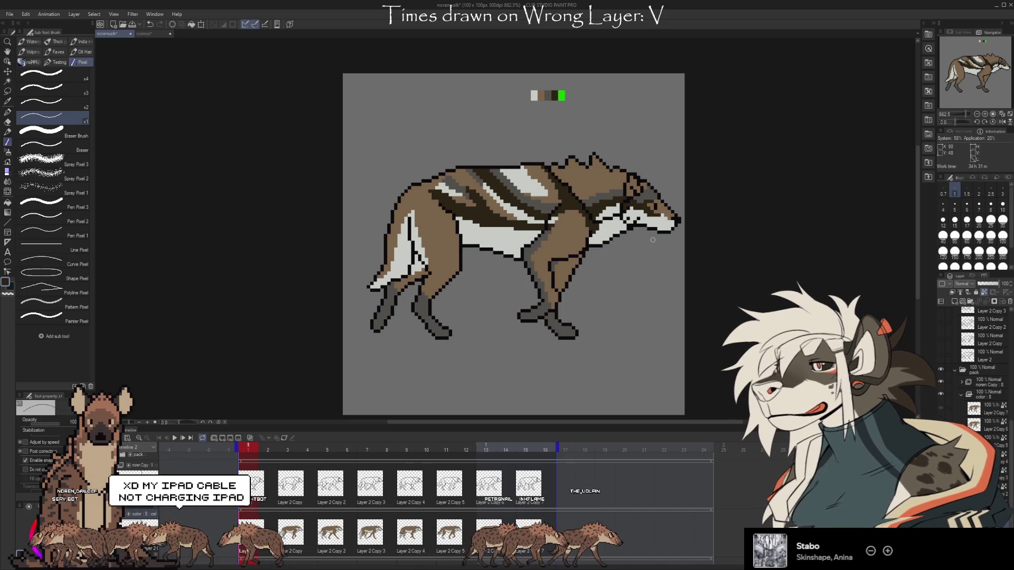
{"action": "key", "text": "alt"}
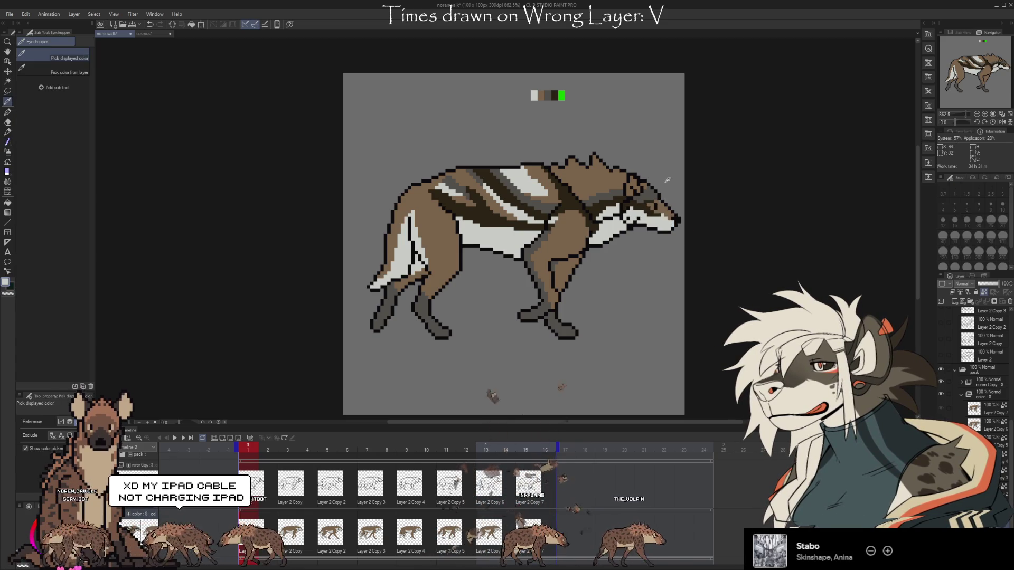
{"action": "left_click", "coordinate": [658, 206], "text": "alt"}
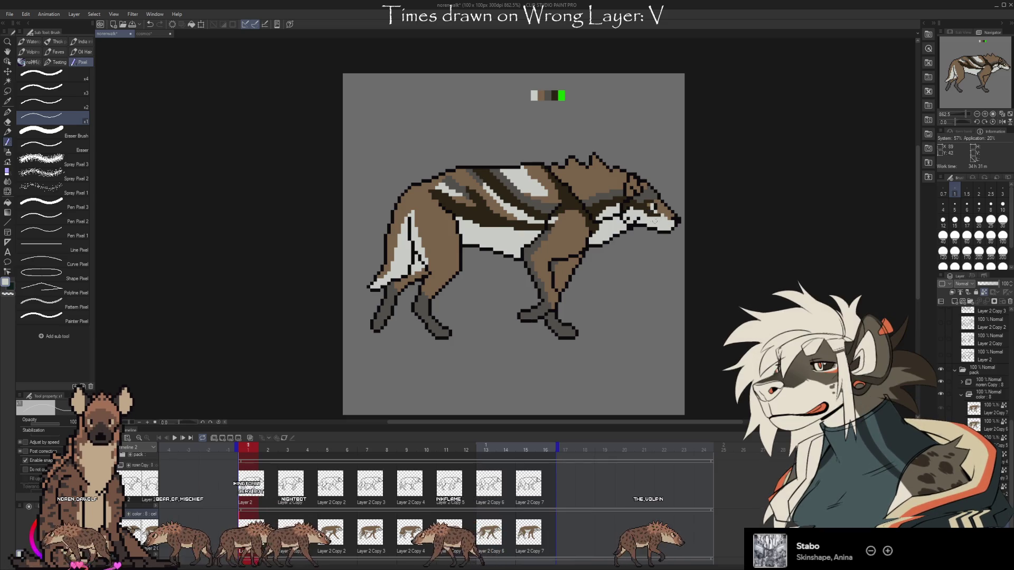
{"action": "key", "text": "i"}
{"action": "left_click", "coordinate": [663, 211]}
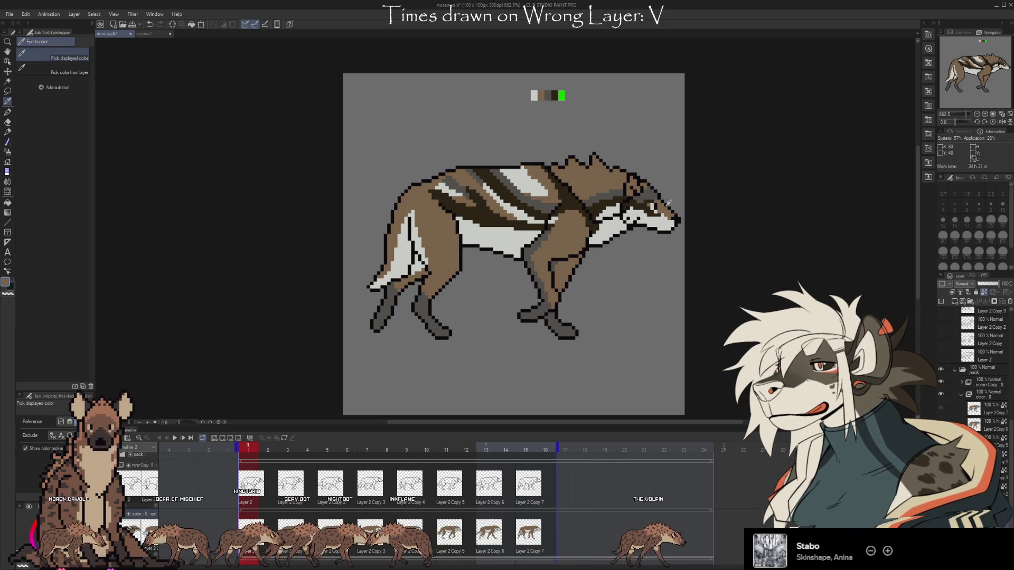
{"action": "key", "text": "b"}
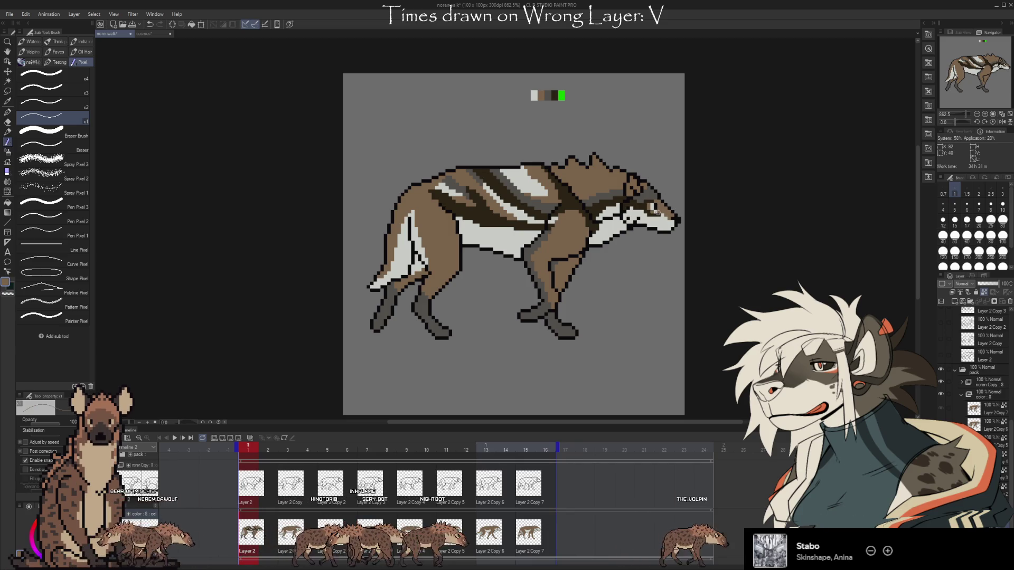
- Refine the pixels around the wolf's eye with darker tones picked from the head
{"action": "key", "text": "i"}
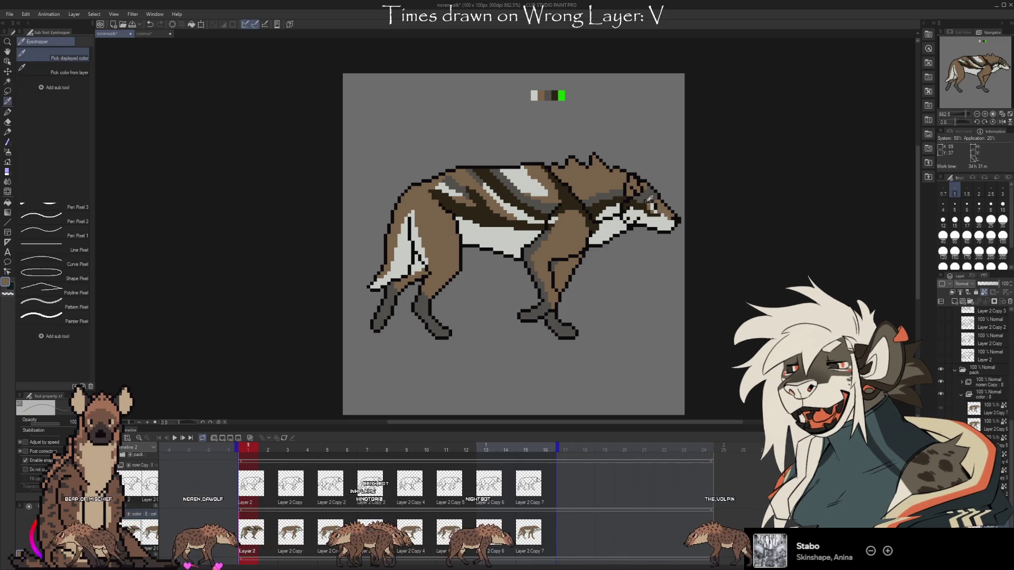
{"action": "key", "text": "b"}
{"action": "key", "text": "i"}
{"action": "left_click", "coordinate": [649, 202]}
{"action": "key", "text": "b"}
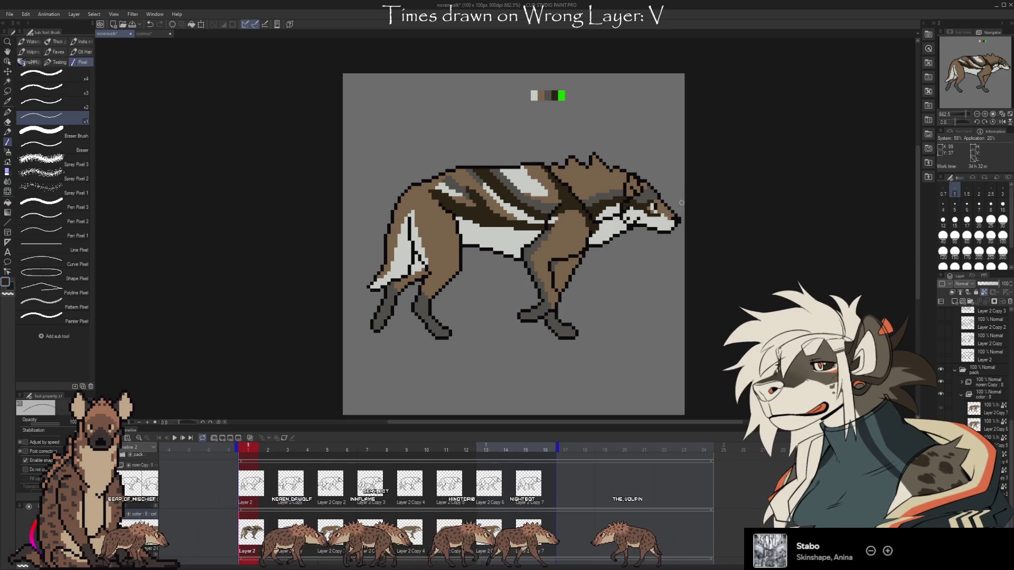
{"action": "key", "text": "i"}
{"action": "left_click", "coordinate": [655, 205]}
{"action": "key", "text": "b"}
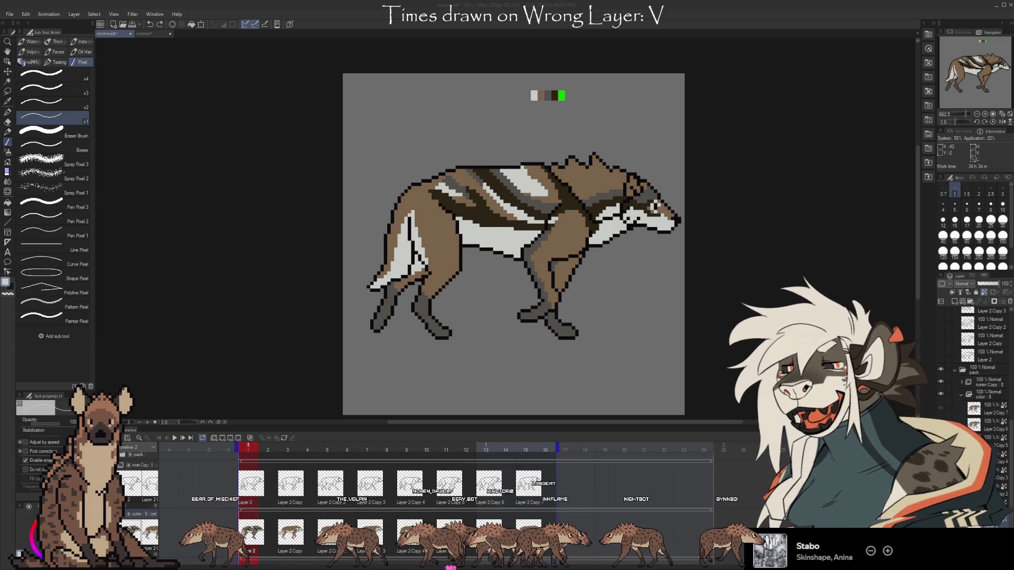
- Switch to the cosmos document and hide the wolf reference layer
{"action": "key", "text": "ctrl+Tab"}
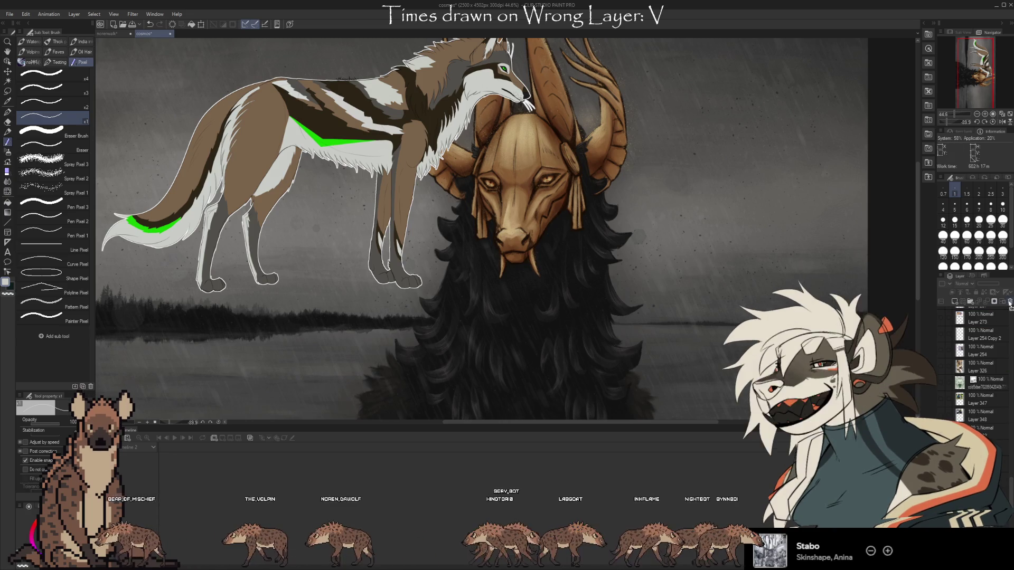
{"action": "left_click", "coordinate": [945, 423]}
{"action": "scroll", "coordinate": [980, 431], "scroll_direction": "down", "scroll_amount": 4}
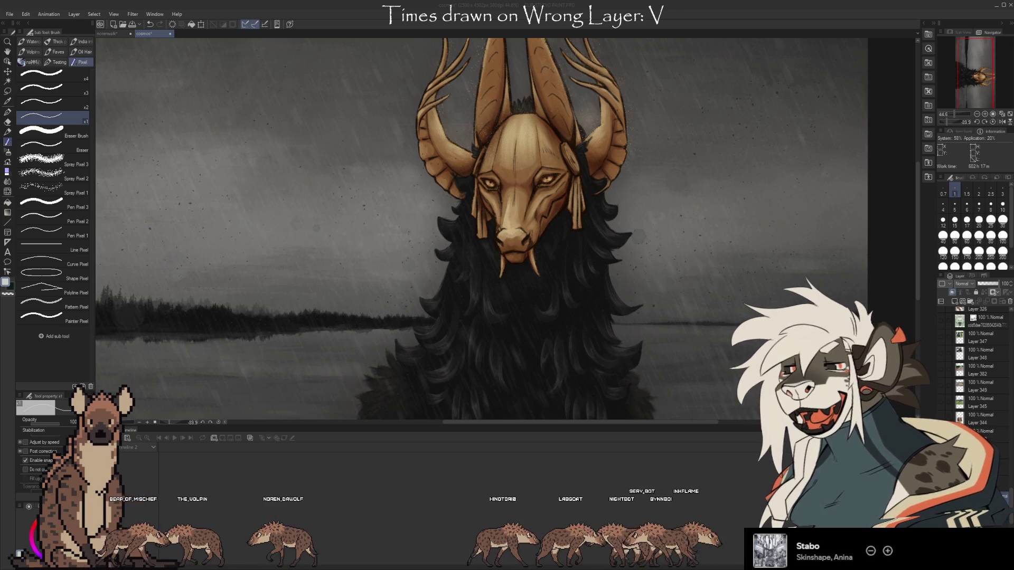
{"action": "left_click", "coordinate": [1000, 486]}
- Paste the chibi fairy image and rotate it upright
{"action": "key", "text": "ctrl+v"}
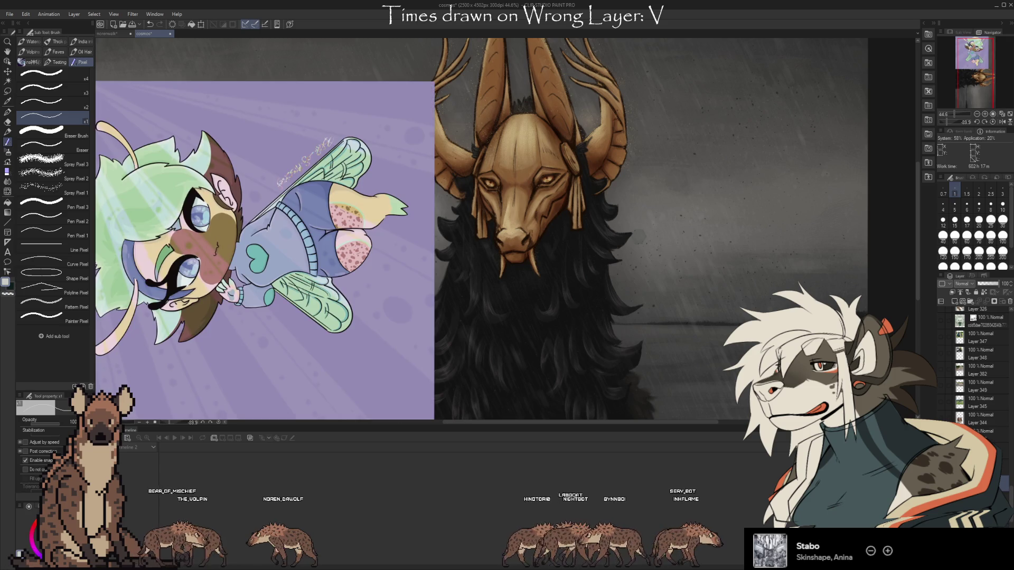
{"action": "key", "text": "ctrl+t"}
{"action": "mouse_move", "coordinate": [554, 401]}
{"action": "left_mouse_down"}
{"action": "mouse_move", "coordinate": [401, 449]}
{"action": "mouse_move", "coordinate": [237, 435]}
{"action": "left_mouse_up"}
{"action": "left_click", "coordinate": [230, 415]}
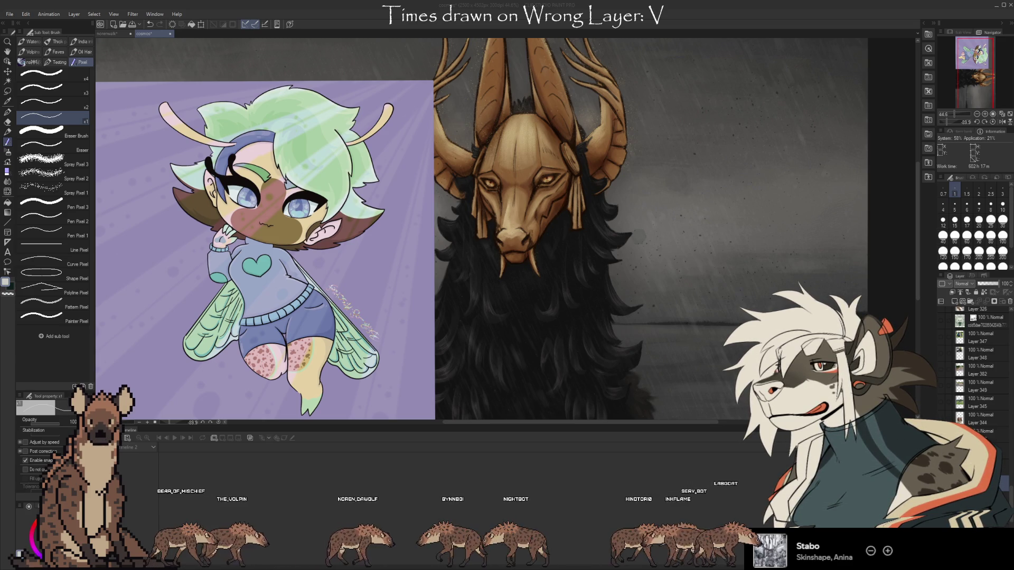
- Paste the pink chibi, rotate it upright and place it beside the purple chibi
{"action": "key", "text": "ctrl+v"}
{"action": "key", "text": "ctrl+t"}
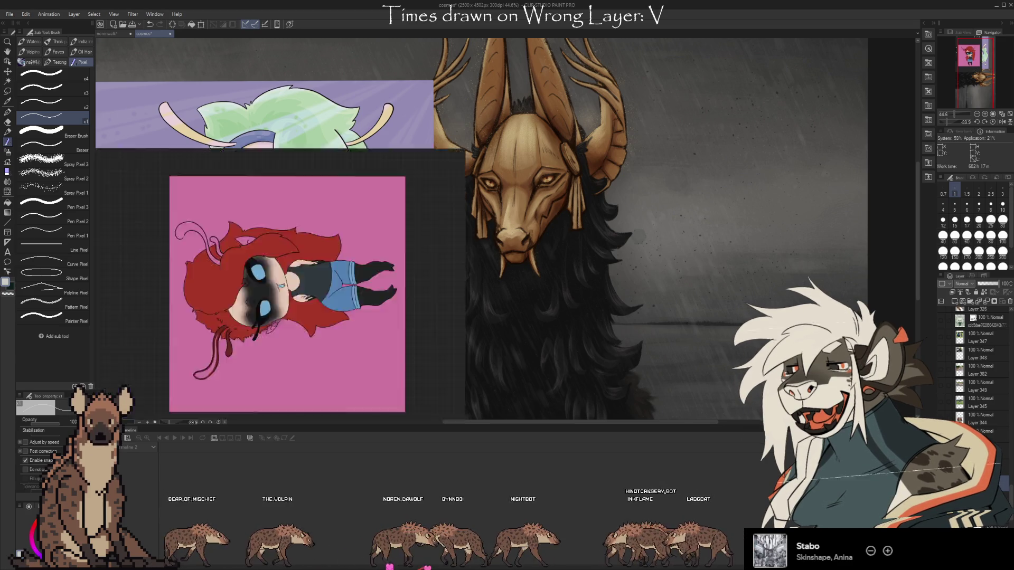
{"action": "mouse_move", "coordinate": [377, 258]}
{"action": "left_mouse_down"}
{"action": "mouse_move", "coordinate": [681, 132]}
{"action": "mouse_move", "coordinate": [565, 268]}
{"action": "mouse_move", "coordinate": [745, 141]}
{"action": "mouse_move", "coordinate": [751, 166]}
{"action": "left_mouse_up"}
{"action": "mouse_move", "coordinate": [648, 427]}
{"action": "left_mouse_down"}
{"action": "mouse_move", "coordinate": [612, 423]}
{"action": "mouse_move", "coordinate": [491, 364]}
{"action": "mouse_move", "coordinate": [454, 296]}
{"action": "left_mouse_up"}
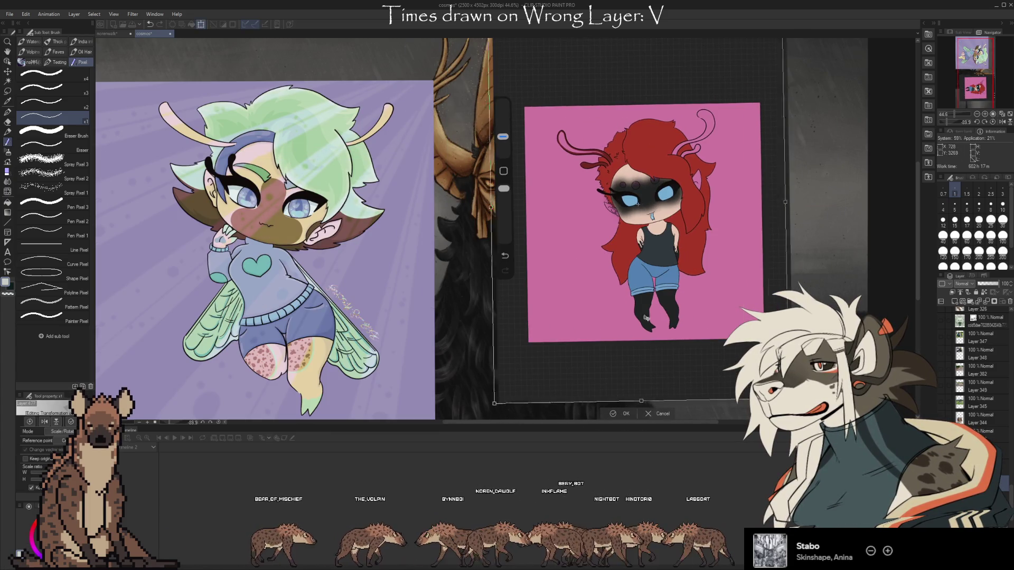
{"action": "left_click_drag", "start_coordinate": [647, 348], "coordinate": [459, 347]}
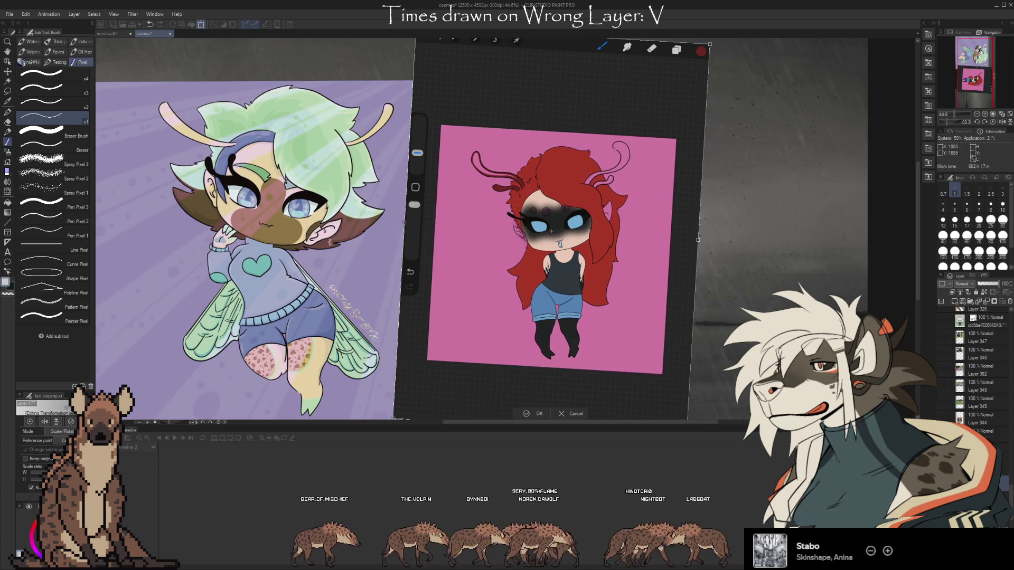
{"action": "key", "text": "Return"}
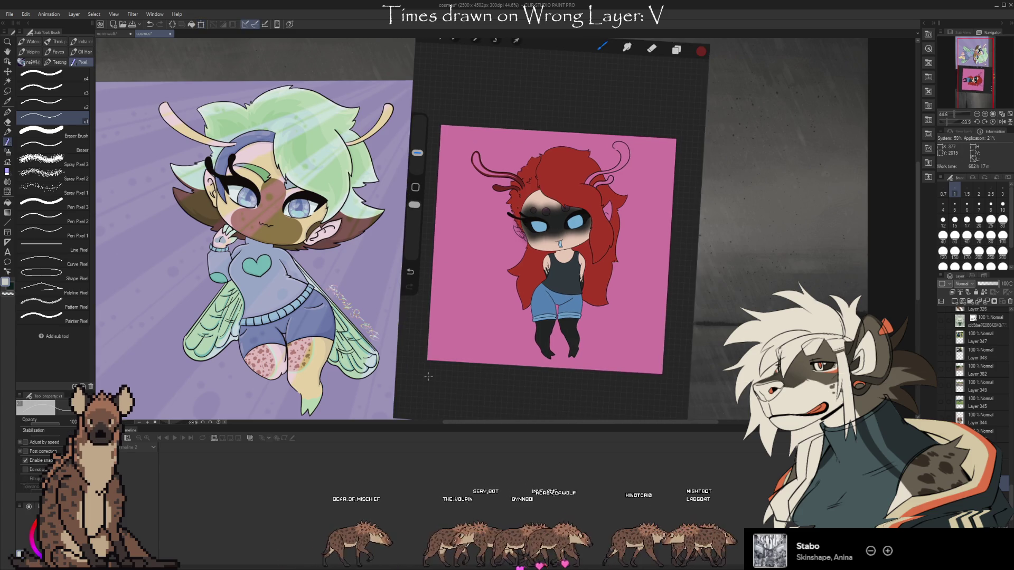
- Hide the two chibi reference layers in the Layer palette
{"action": "scroll", "coordinate": [259, 158], "scroll_direction": "up", "scroll_amount": 1}
{"action": "scroll", "coordinate": [257, 160], "scroll_direction": "up", "scroll_amount": 1}
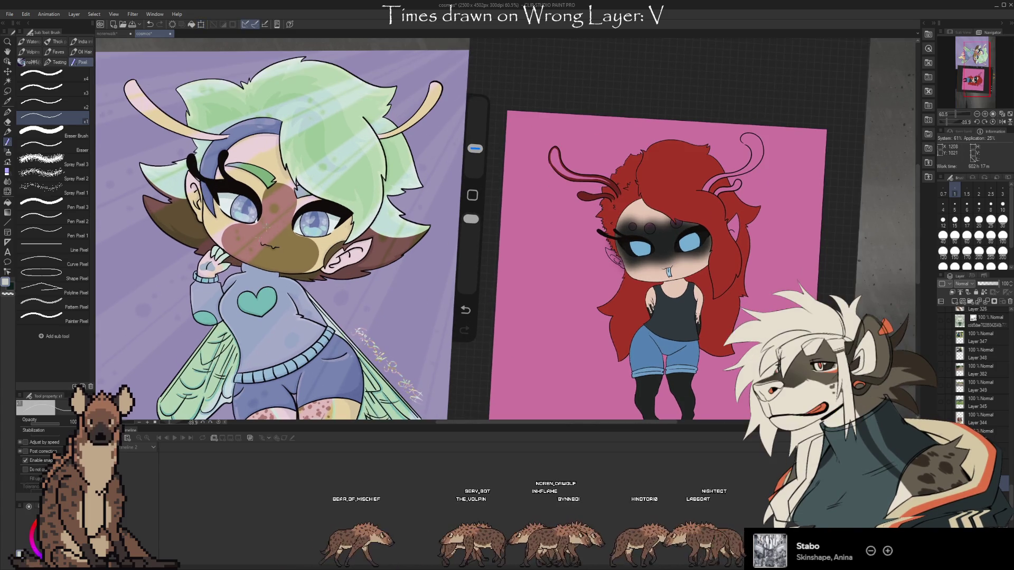
{"action": "scroll", "coordinate": [184, 222], "scroll_direction": "up", "scroll_amount": 5}
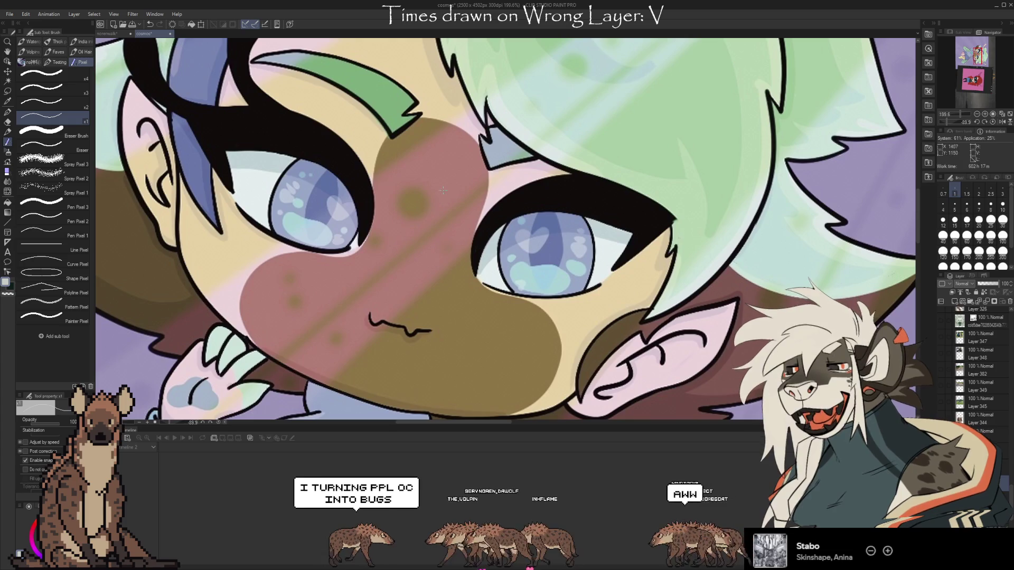
{"action": "scroll", "coordinate": [443, 191], "scroll_direction": "down", "scroll_amount": 6}
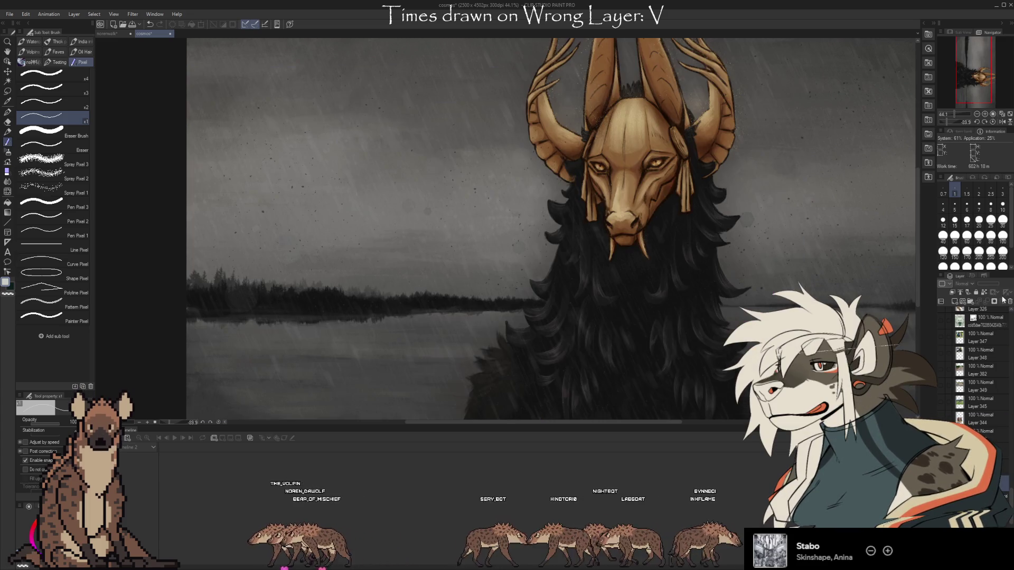
{"action": "left_click", "coordinate": [1010, 302]}
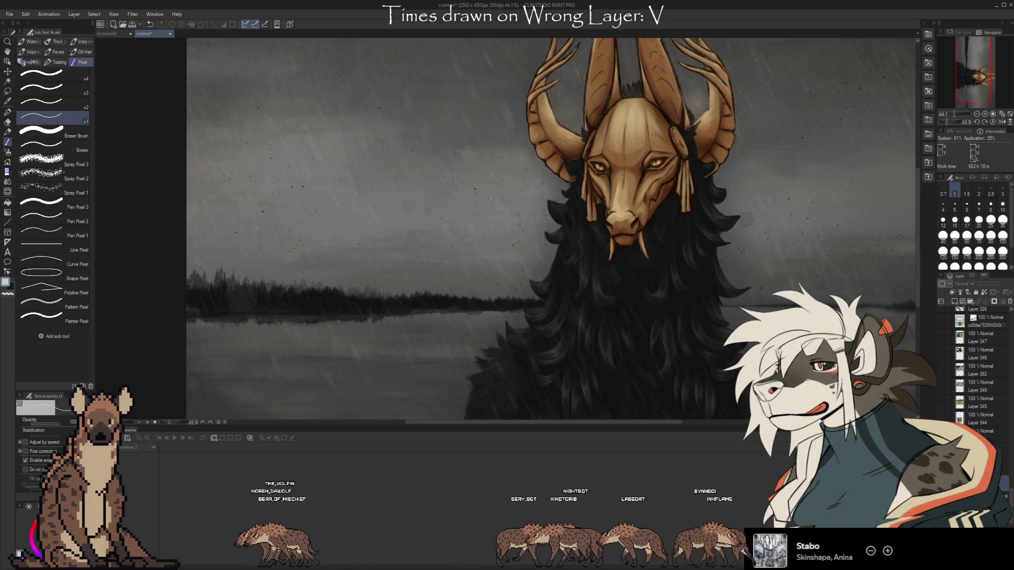
- Switch to the norenwalk pixel-art animation document
{"action": "left_click", "coordinate": [111, 34]}
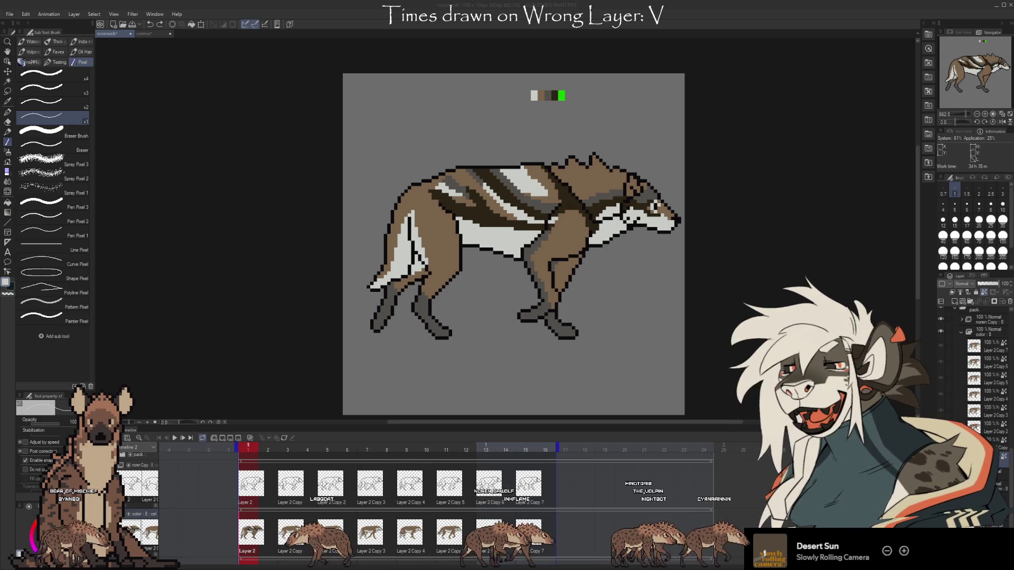
- Paste the striped fur torso into the cosmos document and rotate it upright
{"action": "left_click", "coordinate": [145, 33]}
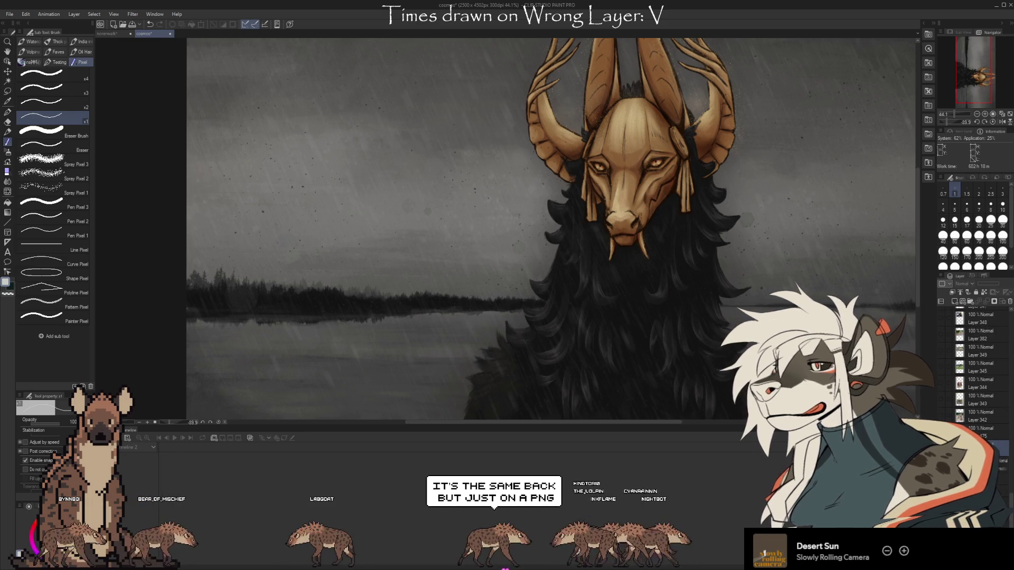
{"action": "key", "text": "ctrl+v"}
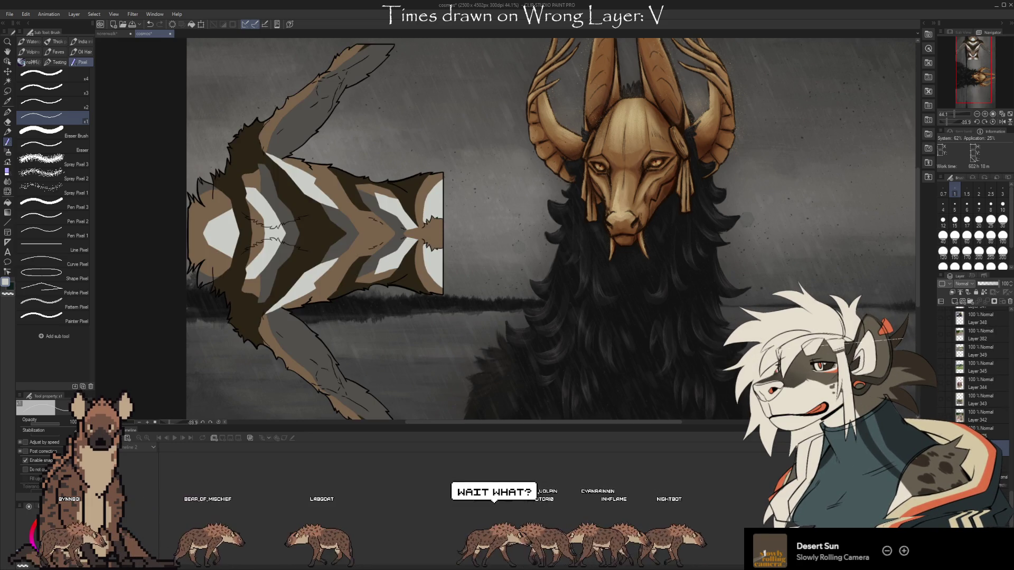
{"action": "key", "text": "ctrl+t"}
{"action": "mouse_move", "coordinate": [665, 270]}
{"action": "left_mouse_down"}
{"action": "mouse_move", "coordinate": [623, 346]}
{"action": "mouse_move", "coordinate": [531, 356]}
{"action": "left_mouse_up"}
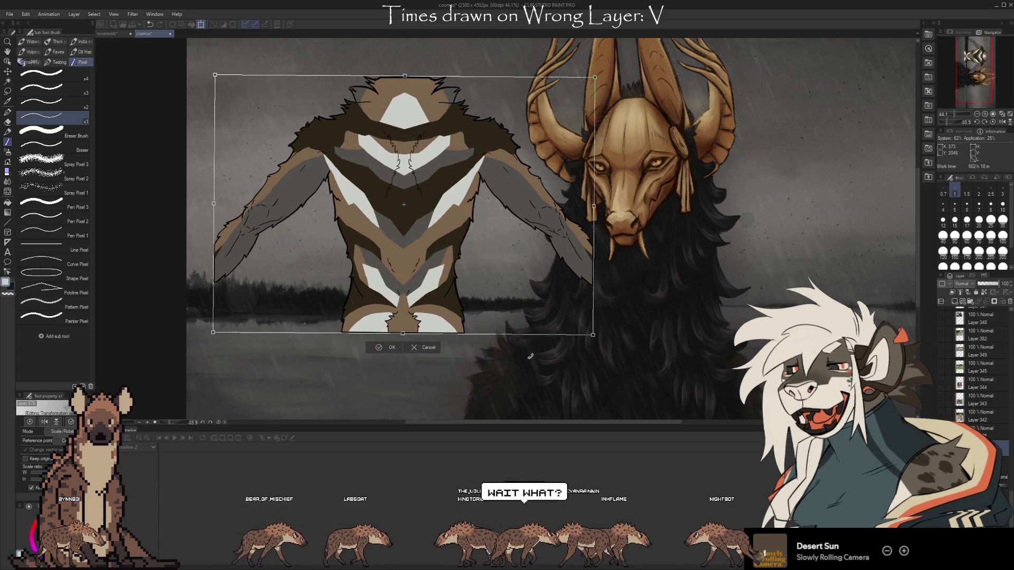
{"action": "left_click", "coordinate": [392, 347]}
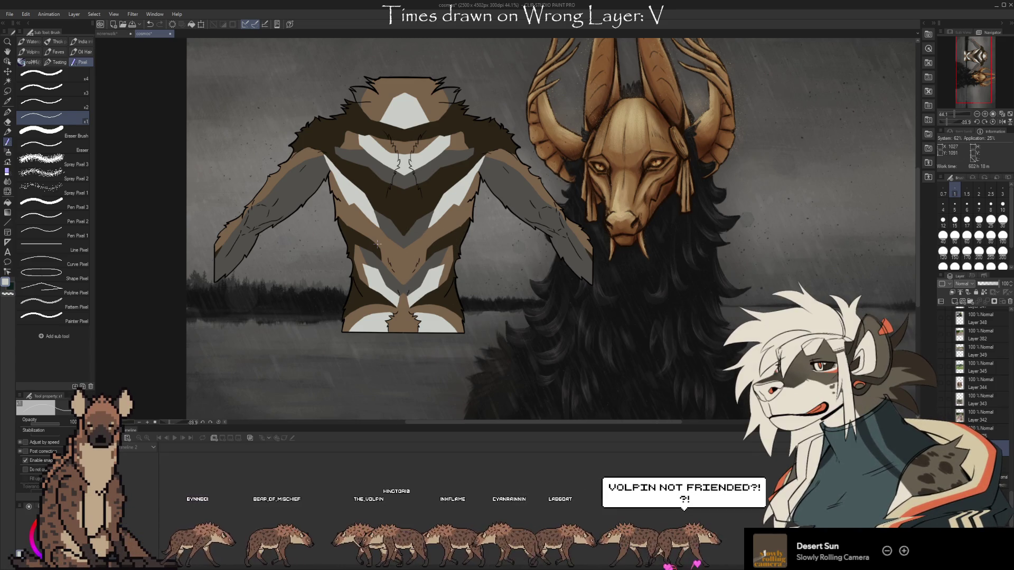
- Flip between the norenwalk pixel wolf and the cosmos torso reference to compare them
{"action": "left_click", "coordinate": [115, 37]}
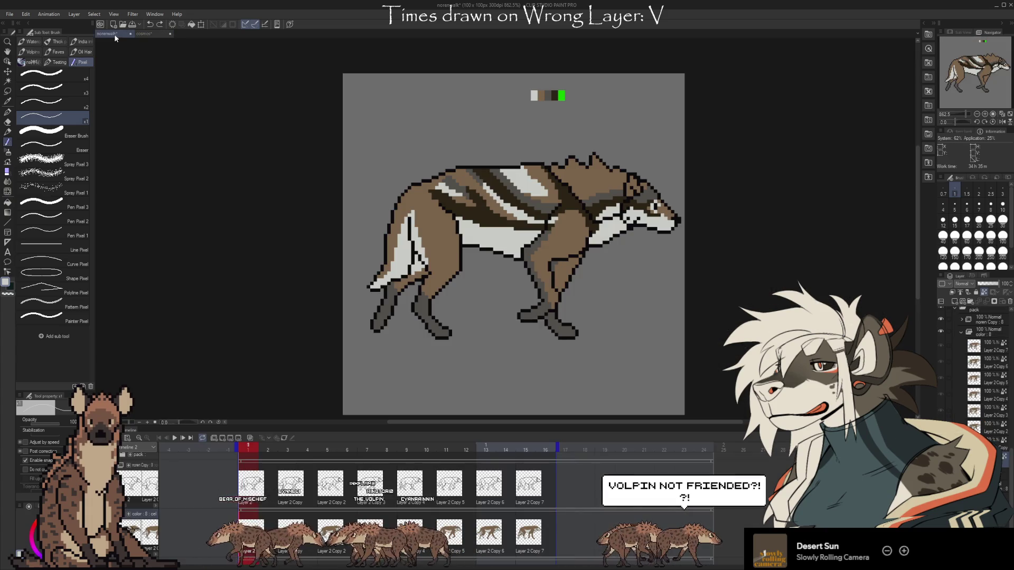
{"action": "left_click", "coordinate": [141, 35]}
{"action": "left_click", "coordinate": [115, 35]}
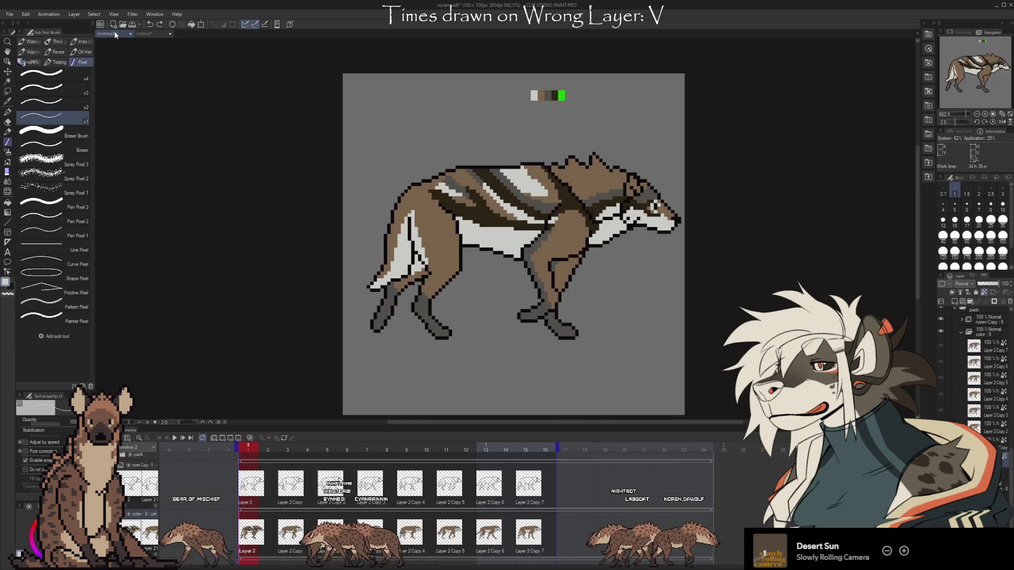
{"action": "left_click", "coordinate": [157, 34]}
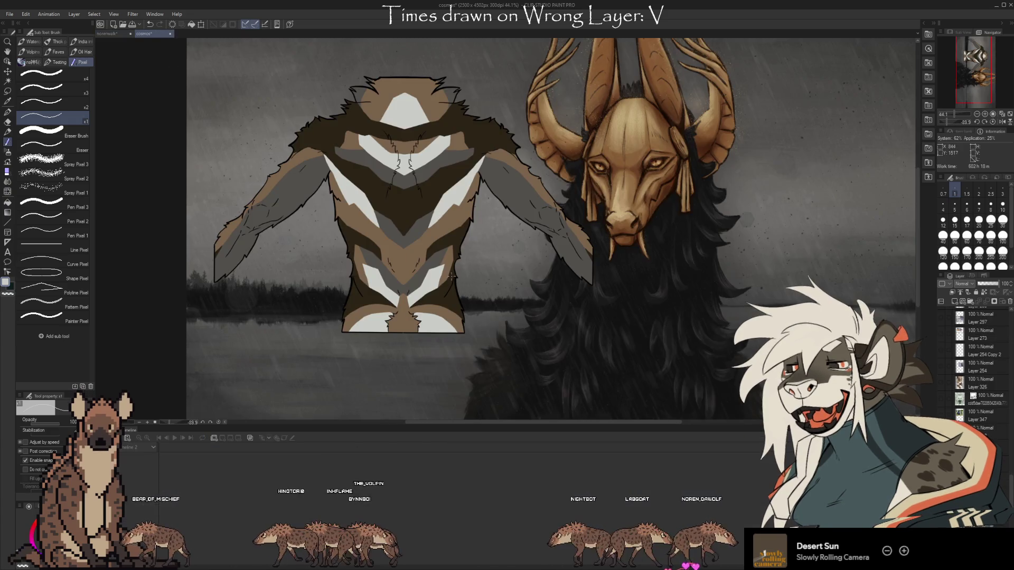
{"action": "left_click", "coordinate": [113, 35]}
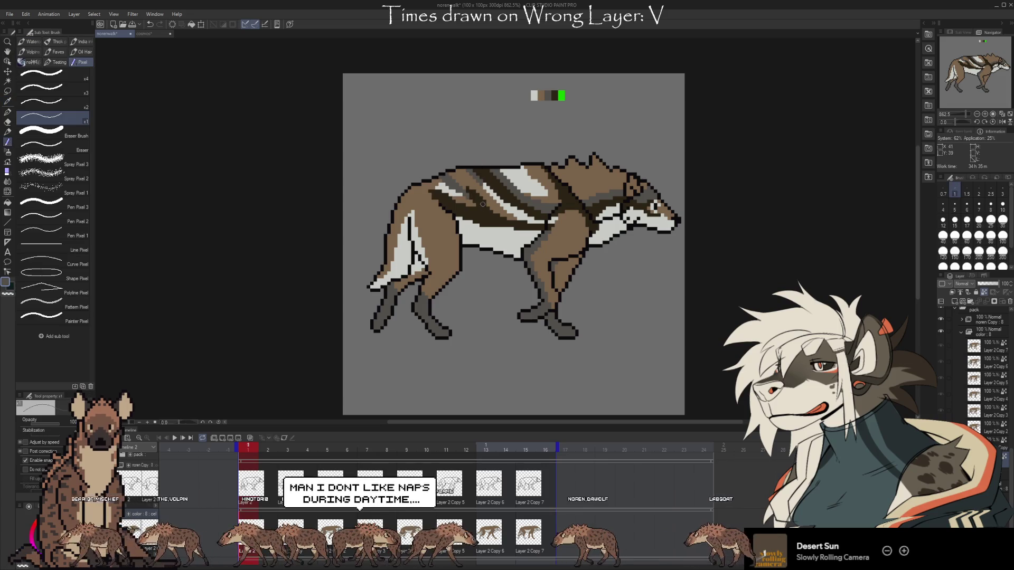
{"action": "left_click", "coordinate": [148, 35]}
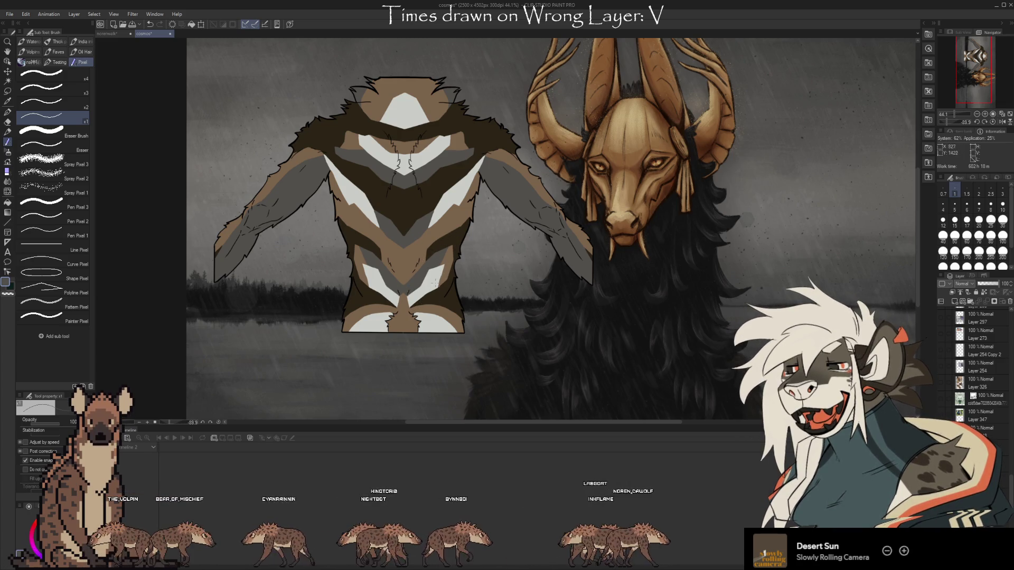
{"action": "left_click", "coordinate": [109, 33]}
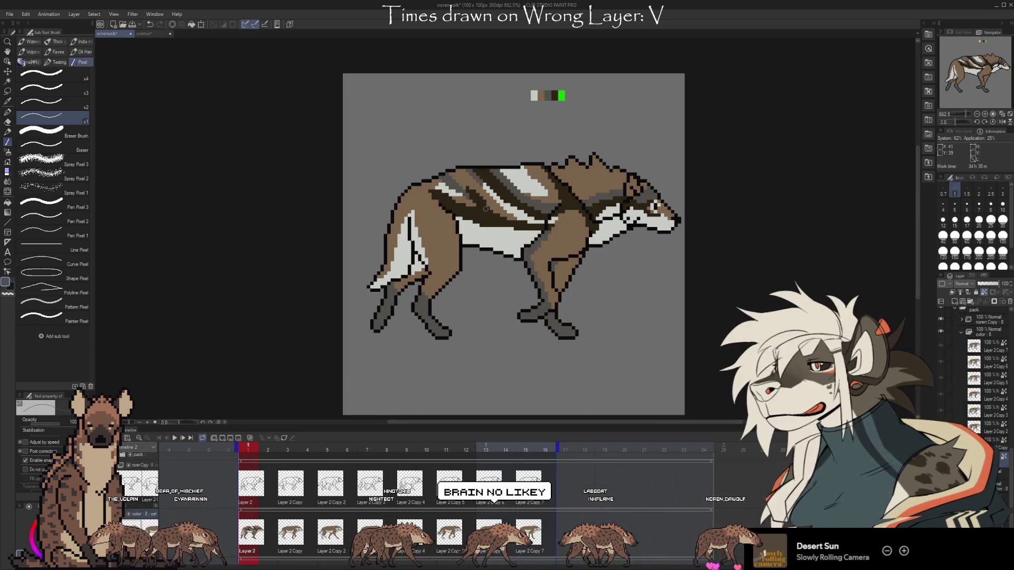
{"action": "left_click", "coordinate": [144, 34]}
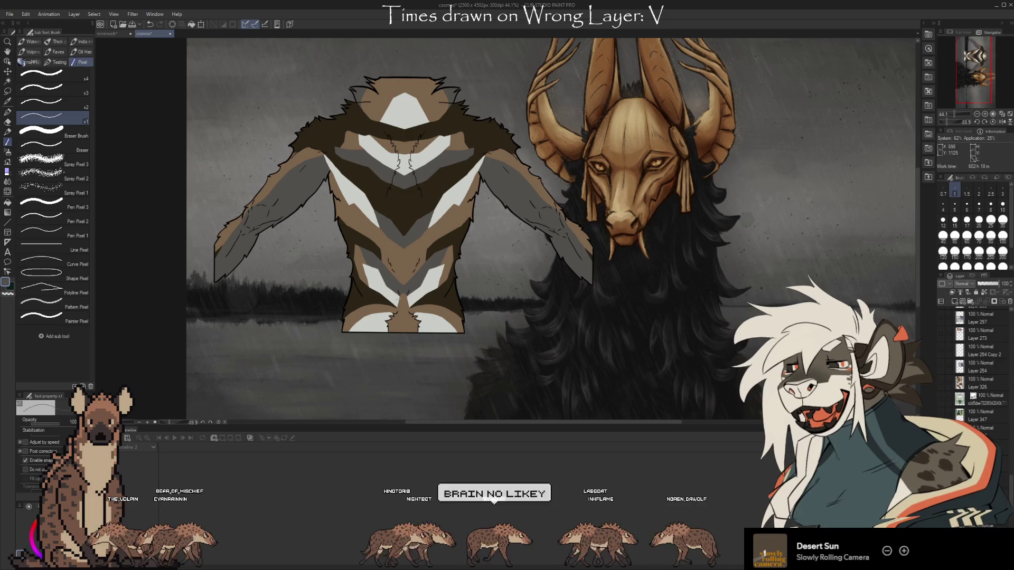
{"action": "left_click", "coordinate": [109, 33]}
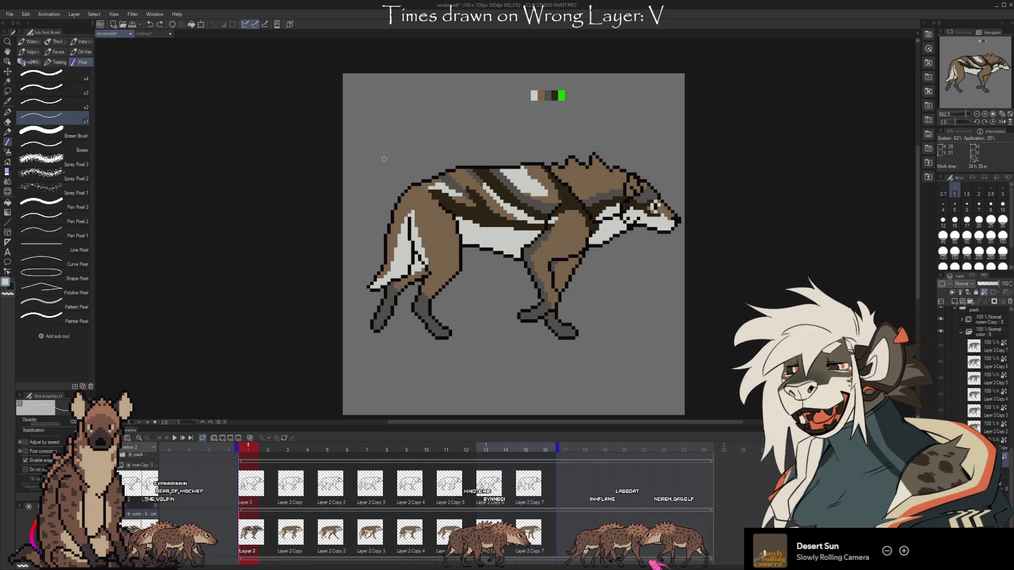
{"action": "left_click", "coordinate": [147, 32]}
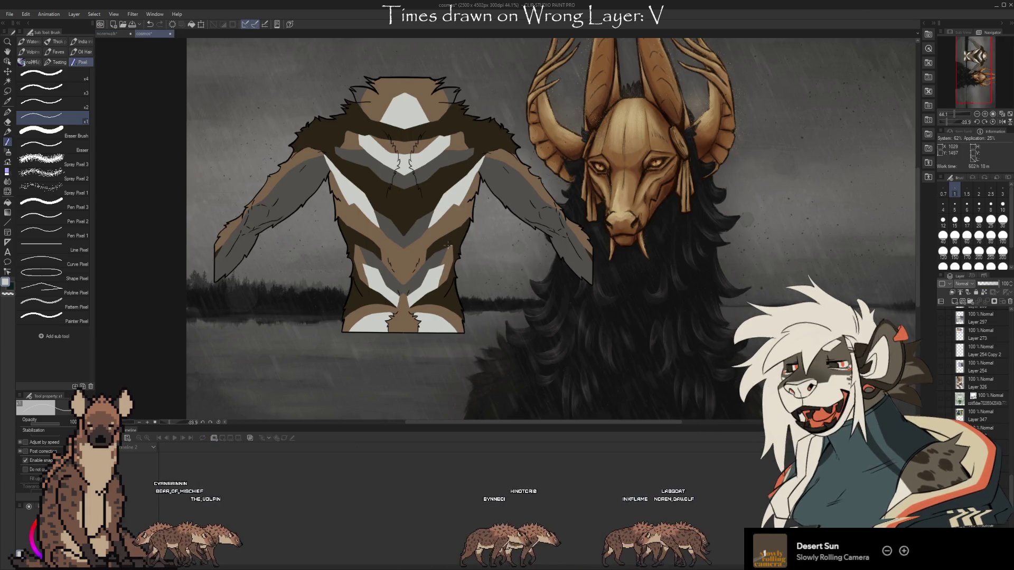
{"action": "left_click", "coordinate": [106, 33]}
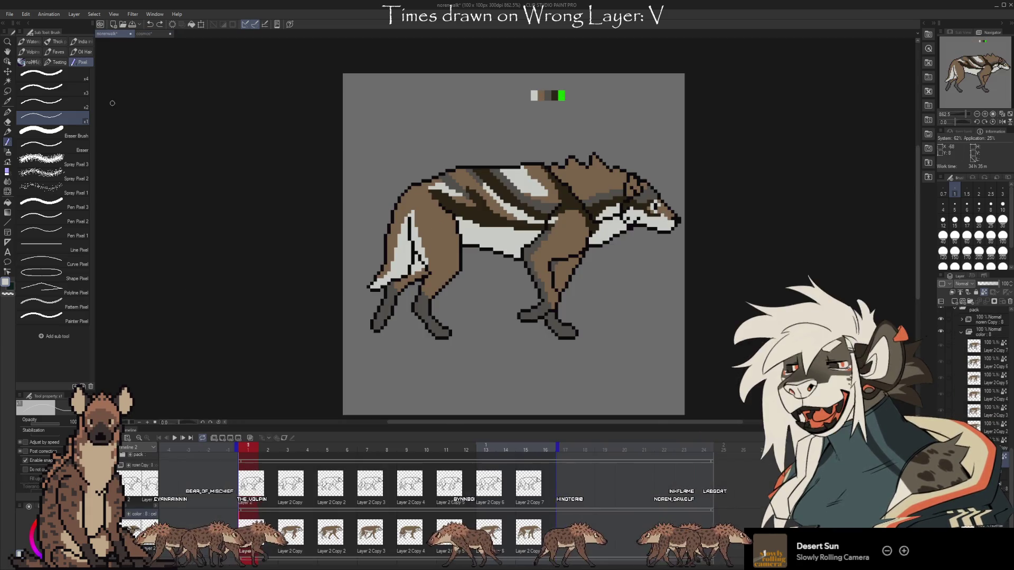
- Set the drawing colour to the wolf's coat brown with the Eyedropper
{"action": "key", "text": "i"}
{"action": "left_click", "coordinate": [483, 195]}
{"action": "key", "text": "b"}
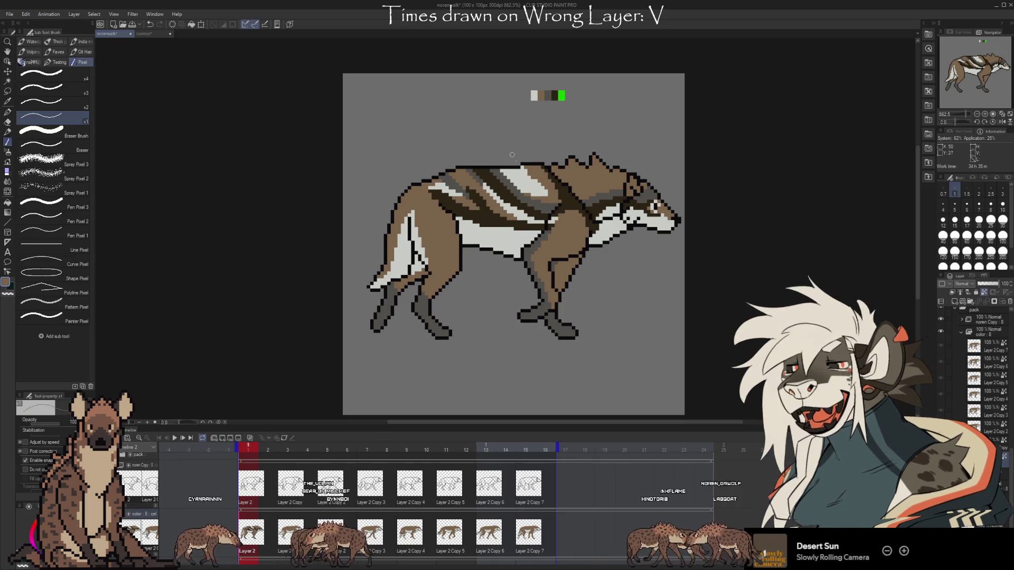
{"action": "key", "text": "i"}
{"action": "left_click", "coordinate": [148, 34]}
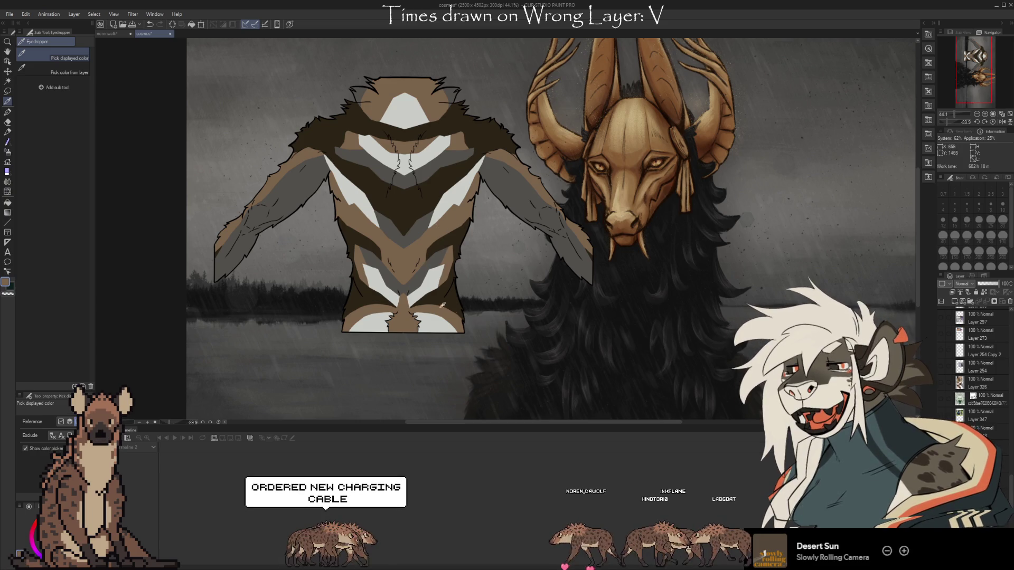
- Sample the dark brown of the wolf's back stripes in the norenwalk document
{"action": "key", "text": "ctrl+Tab"}
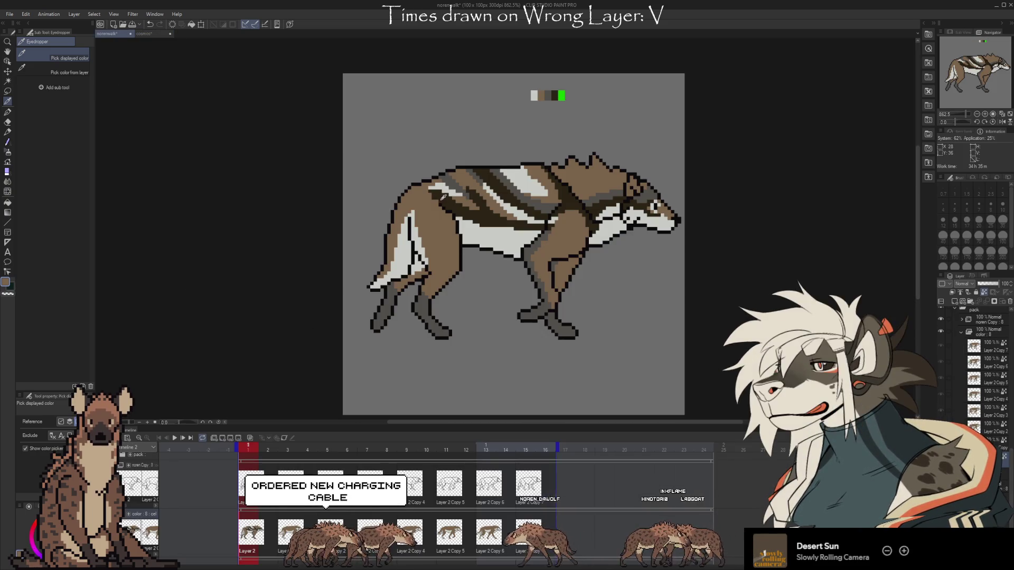
{"action": "key", "text": "b"}
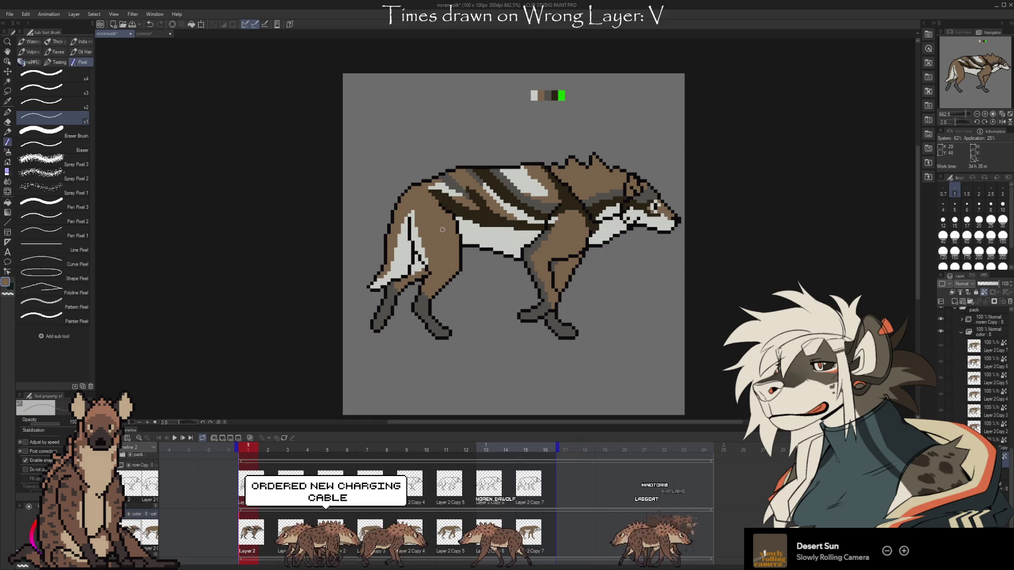
{"action": "left_click", "coordinate": [482, 198], "text": "alt"}
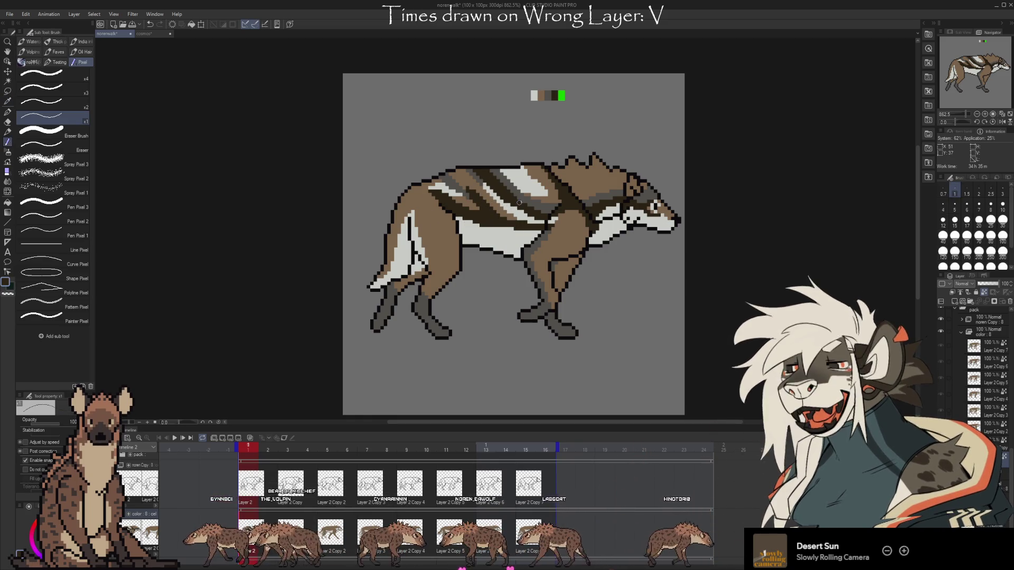
{"action": "left_click", "coordinate": [478, 207], "text": "alt"}
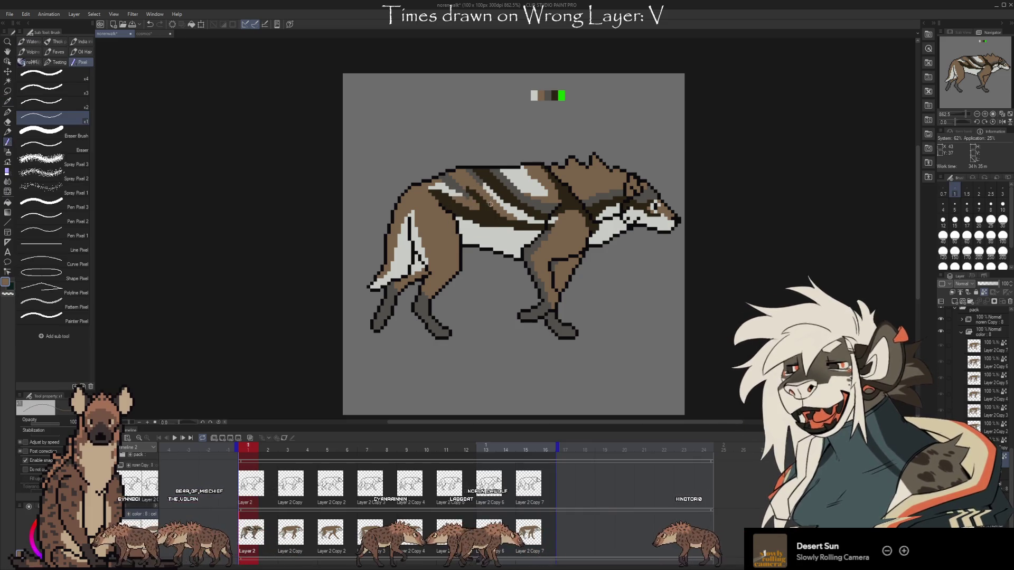
{"action": "left_click", "coordinate": [489, 203], "text": "alt"}
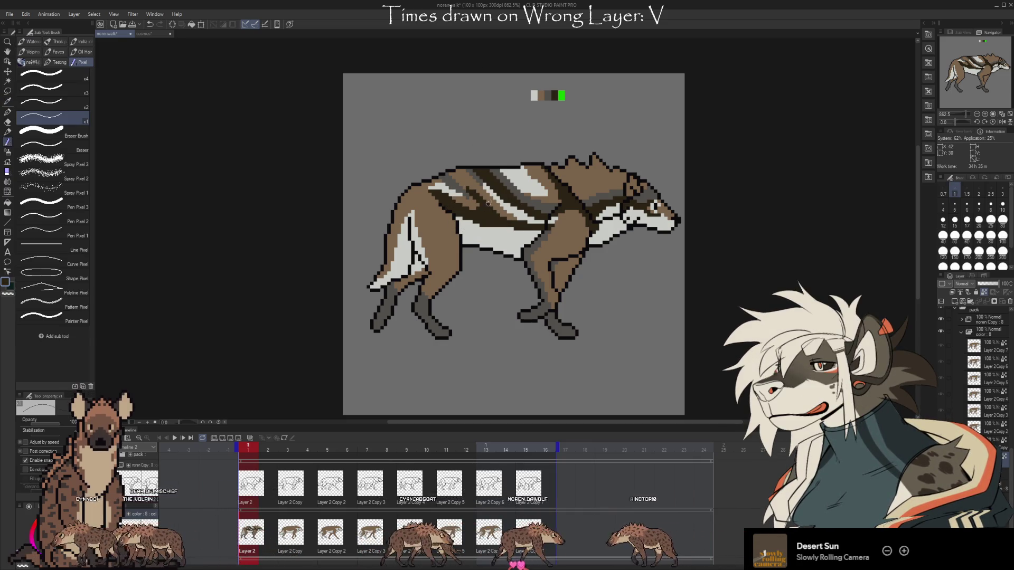
{"action": "left_click", "coordinate": [472, 198], "text": "alt"}
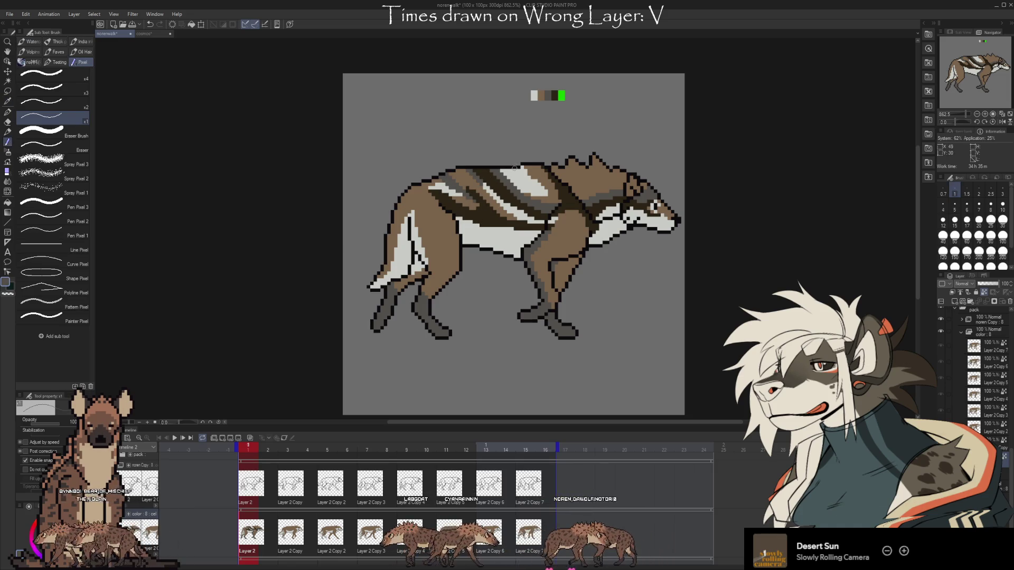
- Compare the wolf's colours against the cosmos artwork by switching between documents
{"action": "left_click", "coordinate": [151, 34]}
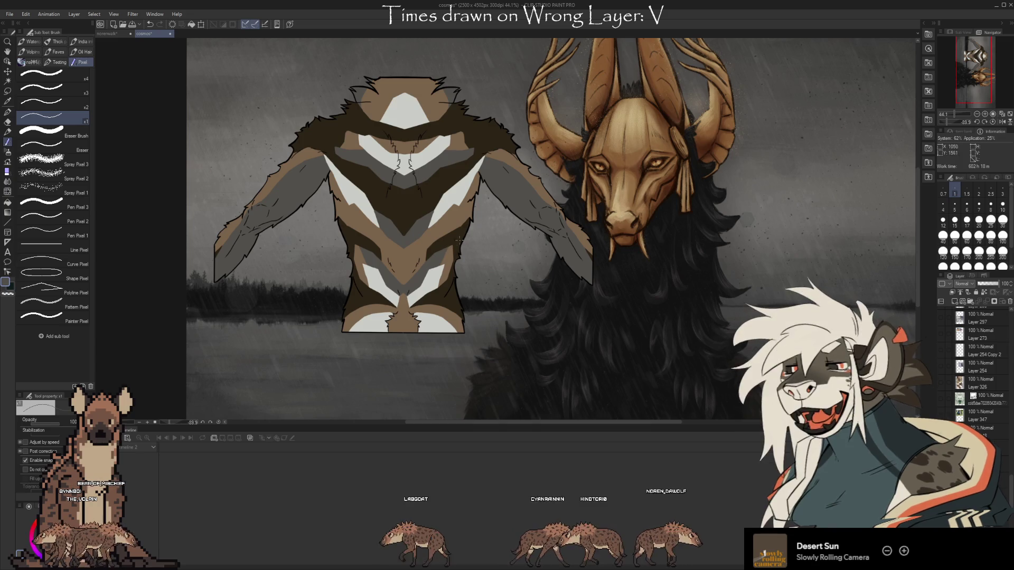
{"action": "left_click", "coordinate": [108, 34]}
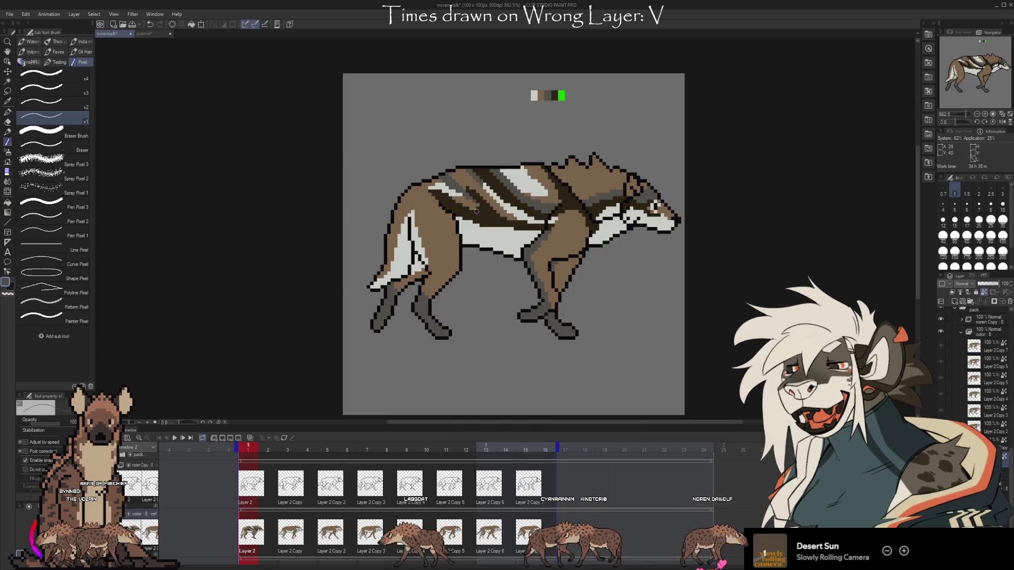
{"action": "left_click", "coordinate": [145, 33]}
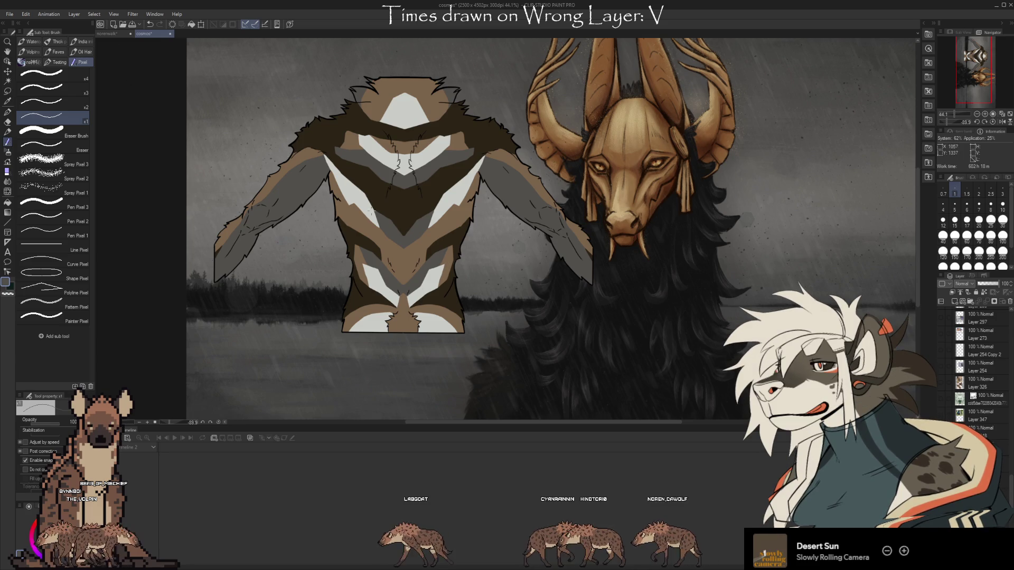
{"action": "key", "text": "ctrl+Tab"}
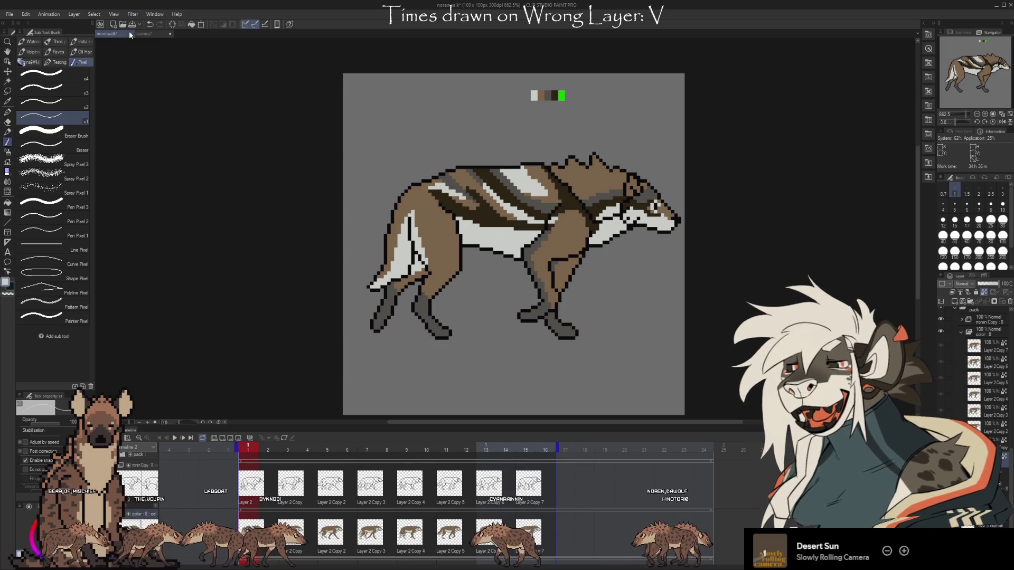
{"action": "left_click", "coordinate": [144, 33]}
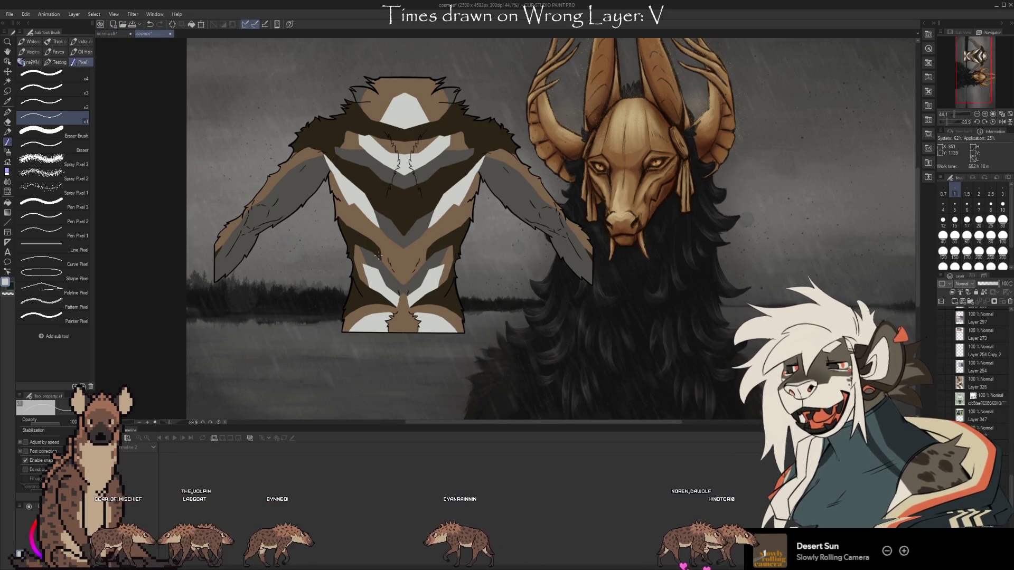
{"action": "left_click", "coordinate": [115, 34]}
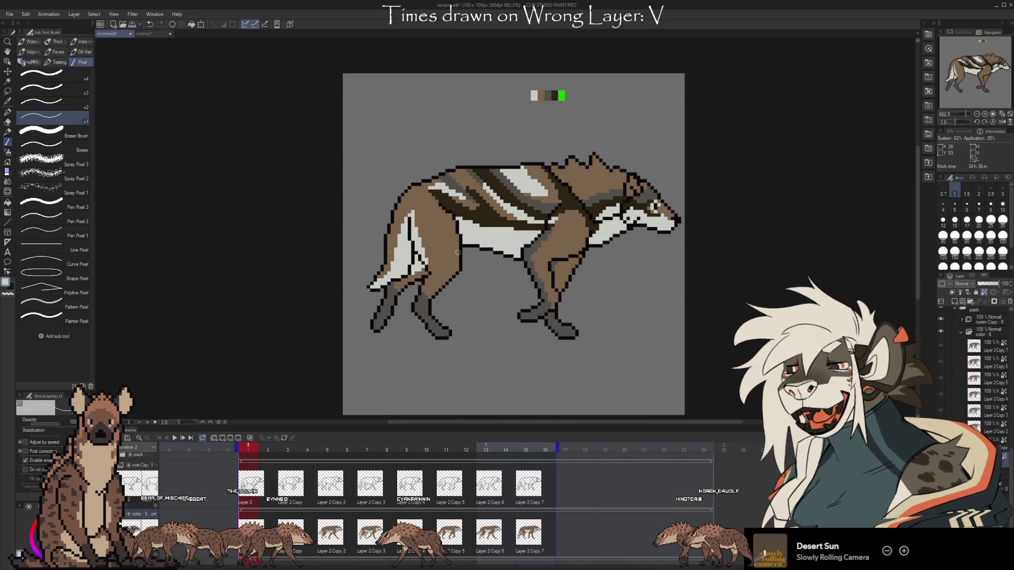
{"action": "left_click", "coordinate": [142, 33]}
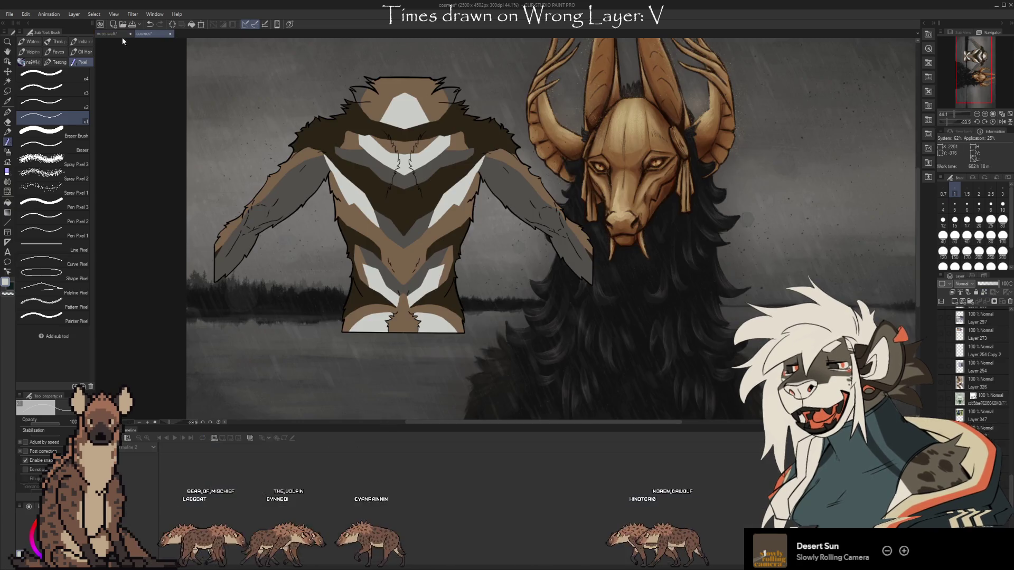
{"action": "left_click", "coordinate": [113, 35]}
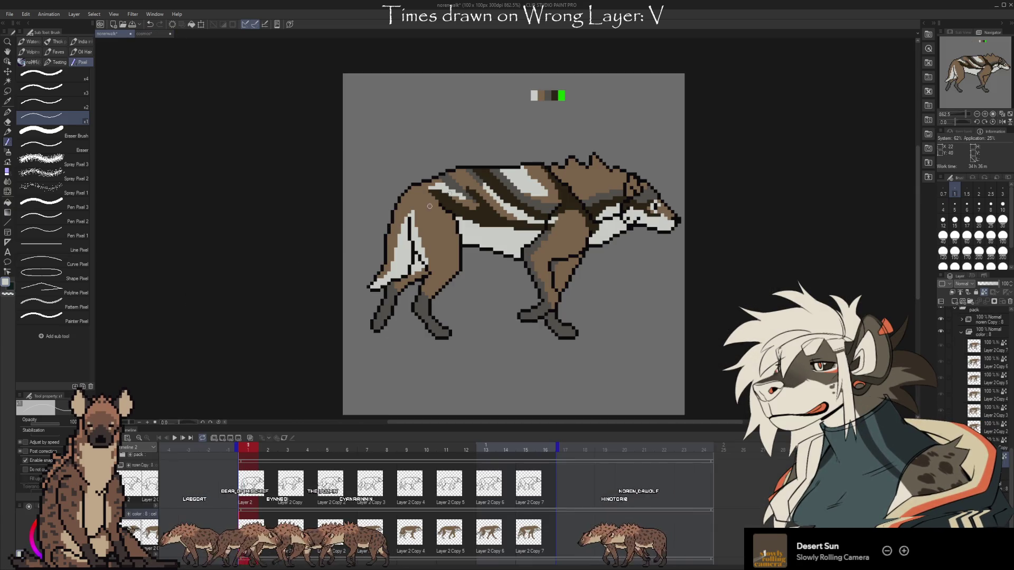
- Set the main drawing colour to the coat's brown
{"action": "left_click", "coordinate": [475, 189], "text": "alt"}
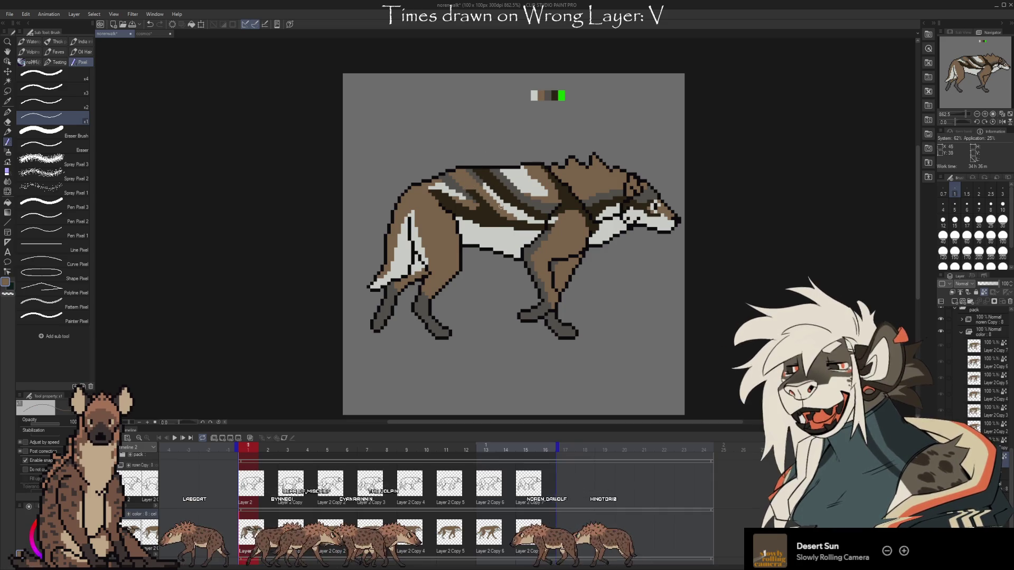
{"action": "left_click", "coordinate": [145, 34]}
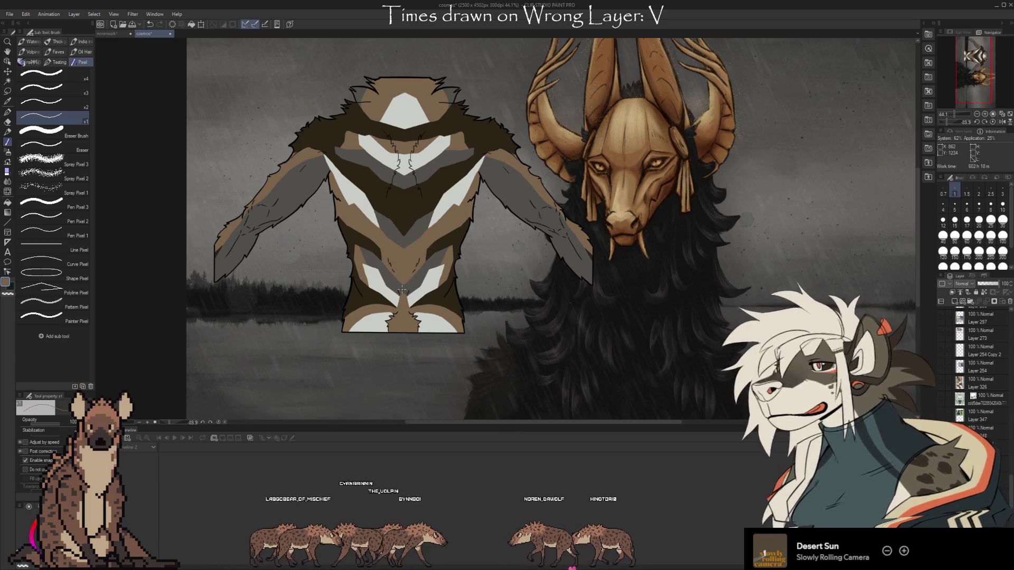
{"action": "left_click", "coordinate": [106, 33]}
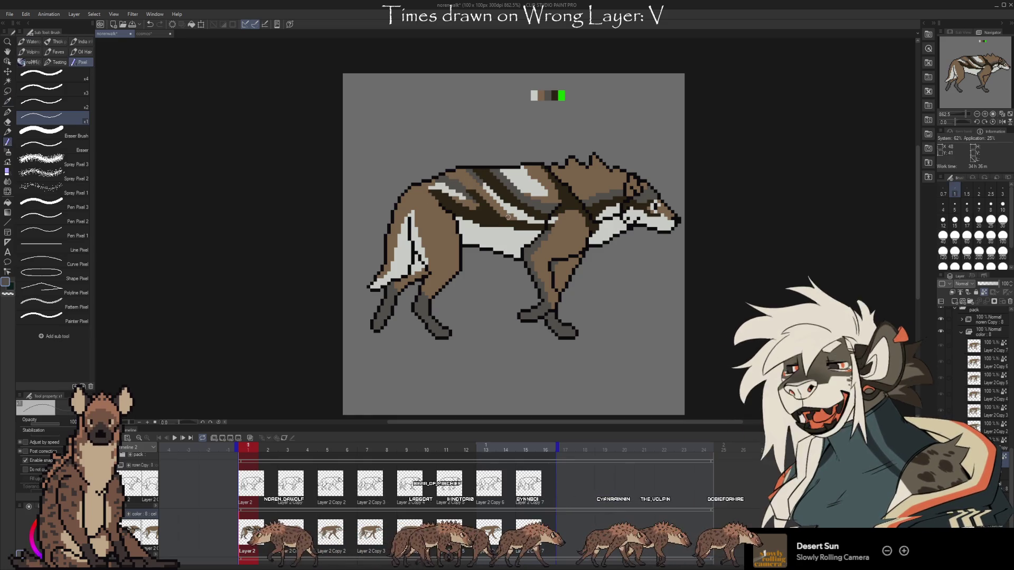
- Pick the wolf coat's brown as the drawing colour
{"action": "key", "text": "ctrl+Tab"}
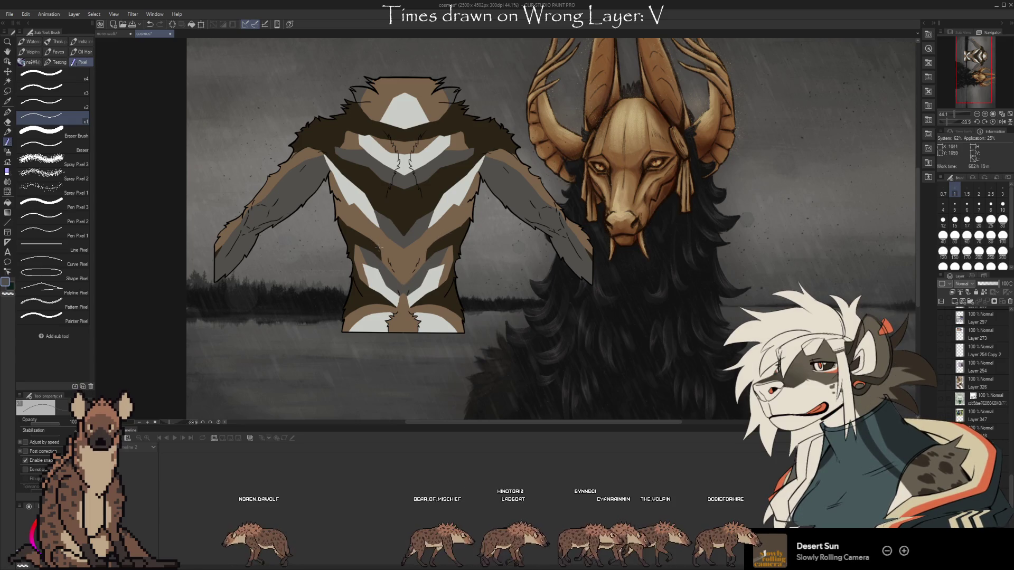
{"action": "key", "text": "ctrl+Tab"}
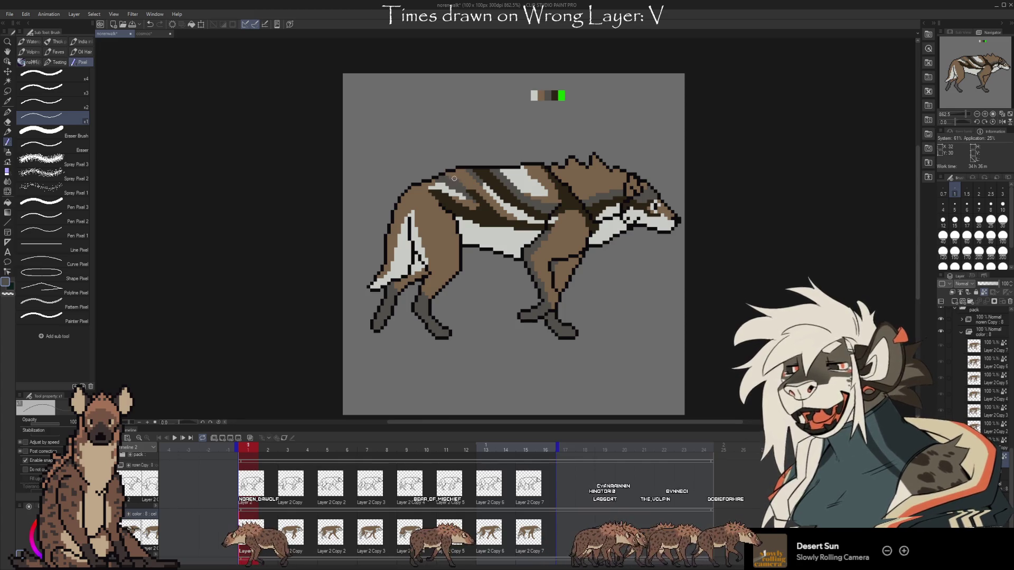
{"action": "key", "text": "i"}
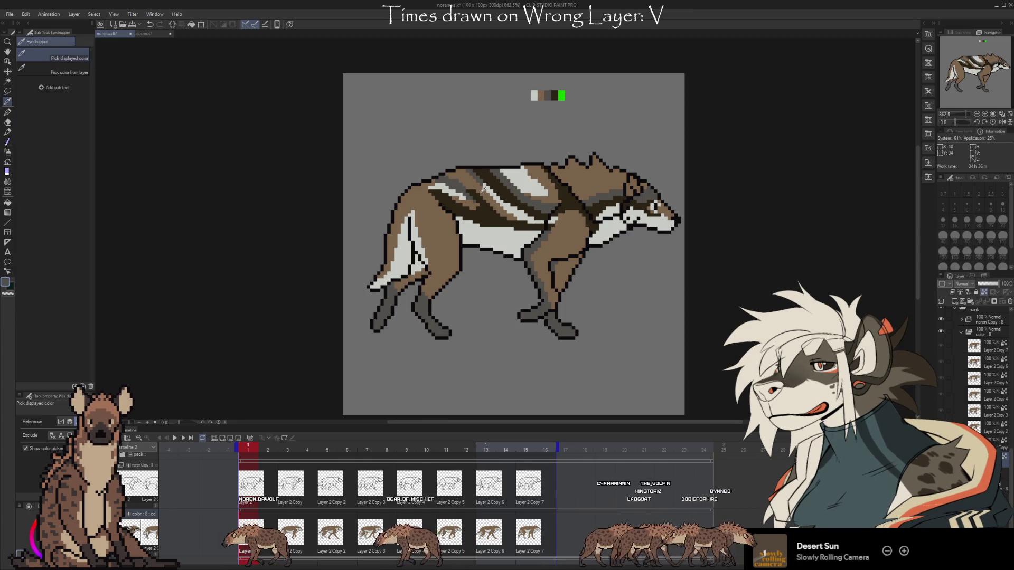
{"action": "left_click", "coordinate": [479, 188]}
{"action": "key", "text": "b"}
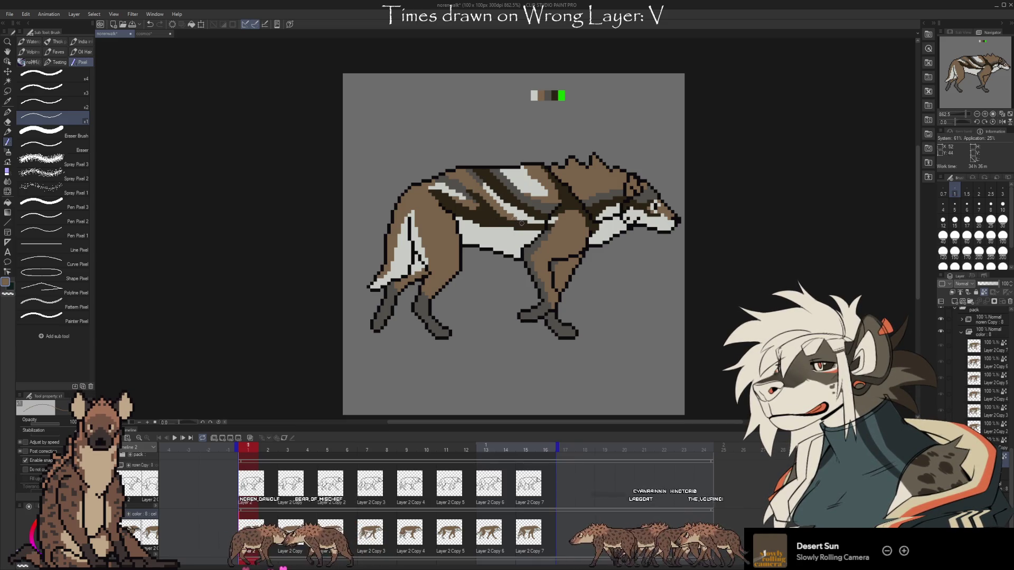
- Compare the pixel wolf against the cosmos artwork by flipping between documents
{"action": "left_click", "coordinate": [144, 34]}
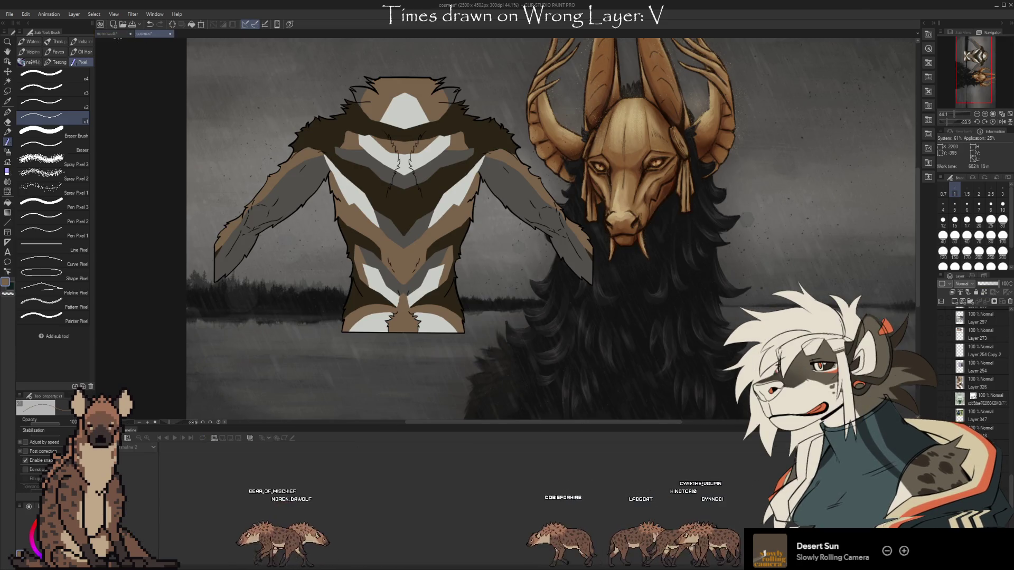
{"action": "left_click", "coordinate": [114, 34]}
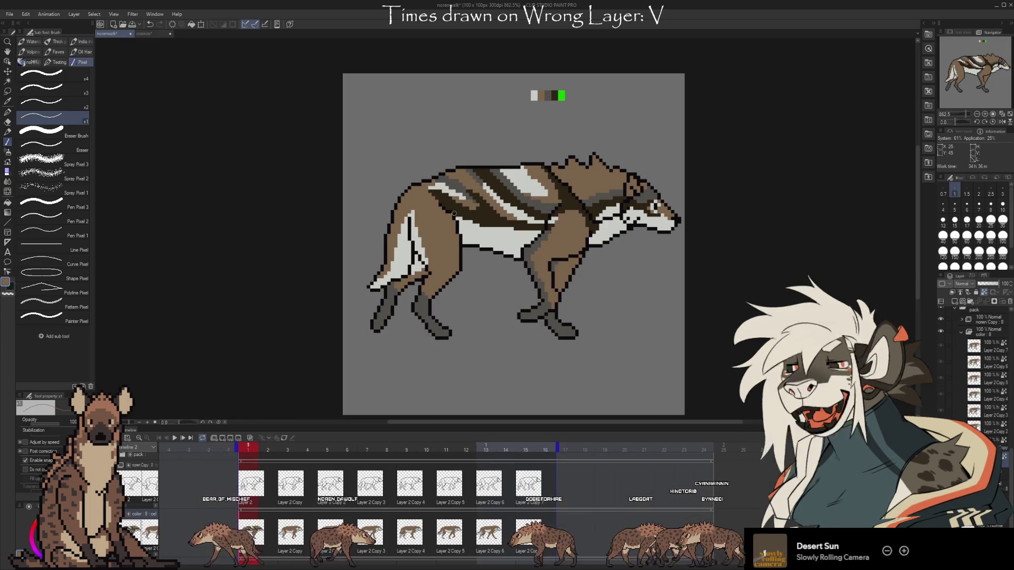
{"action": "left_click", "coordinate": [146, 34]}
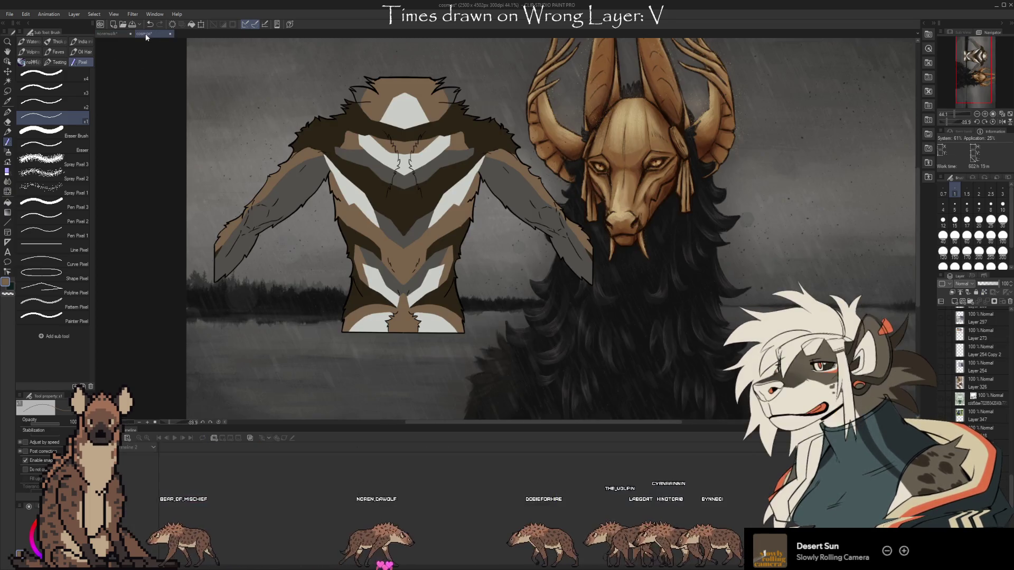
{"action": "left_click", "coordinate": [112, 34]}
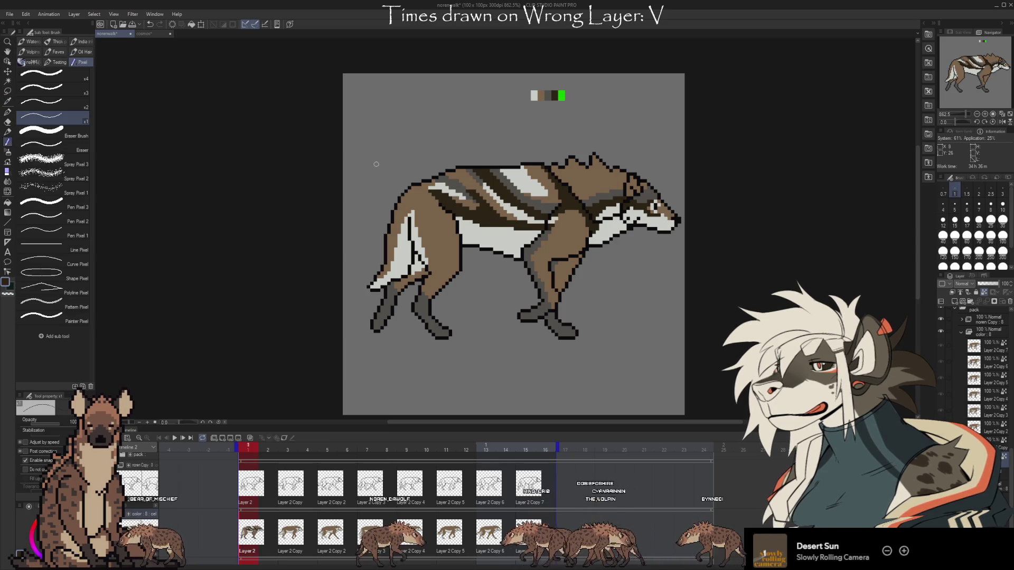
{"action": "left_click", "coordinate": [146, 33]}
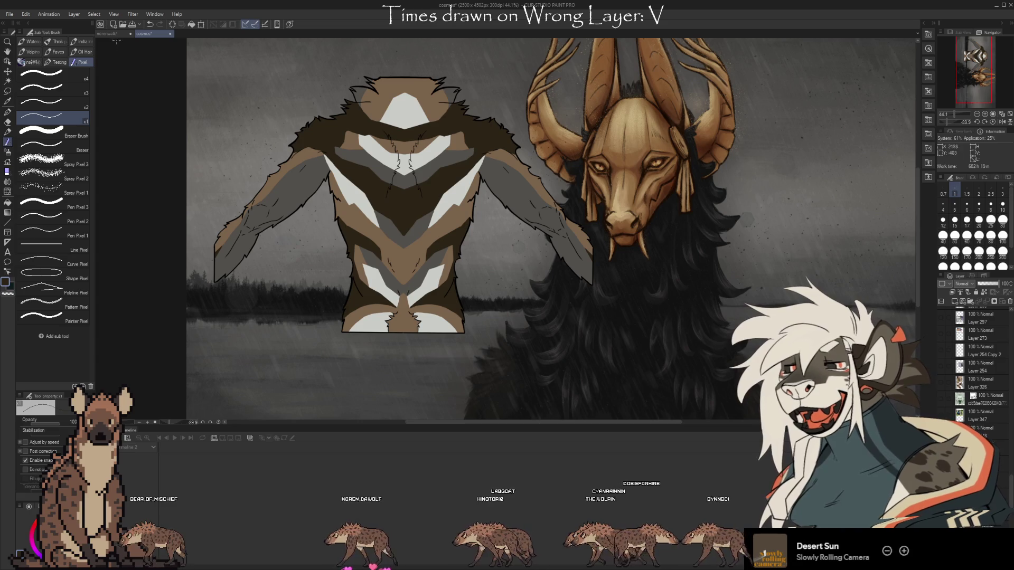
{"action": "left_click", "coordinate": [113, 34]}
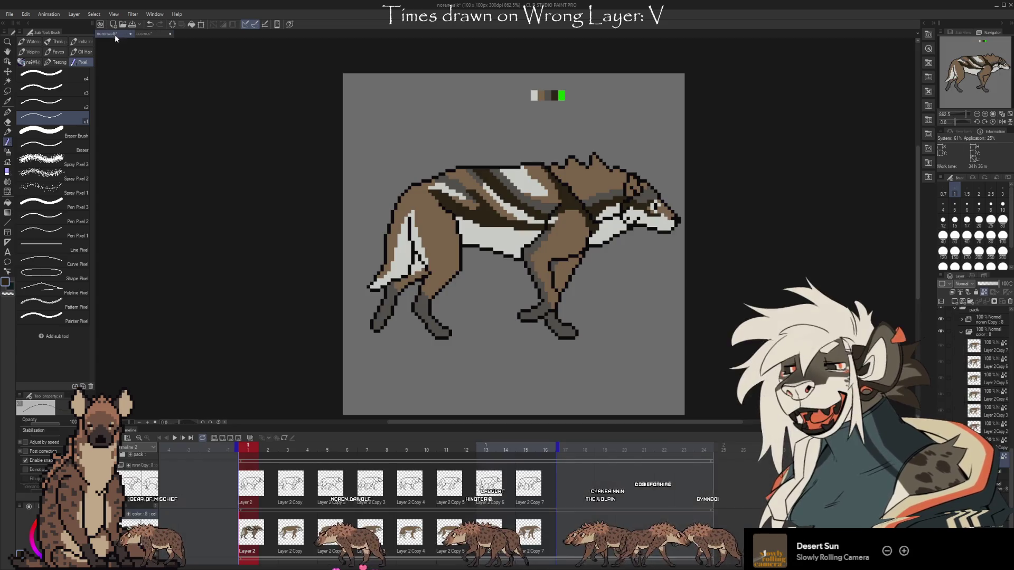
{"action": "left_click", "coordinate": [147, 34]}
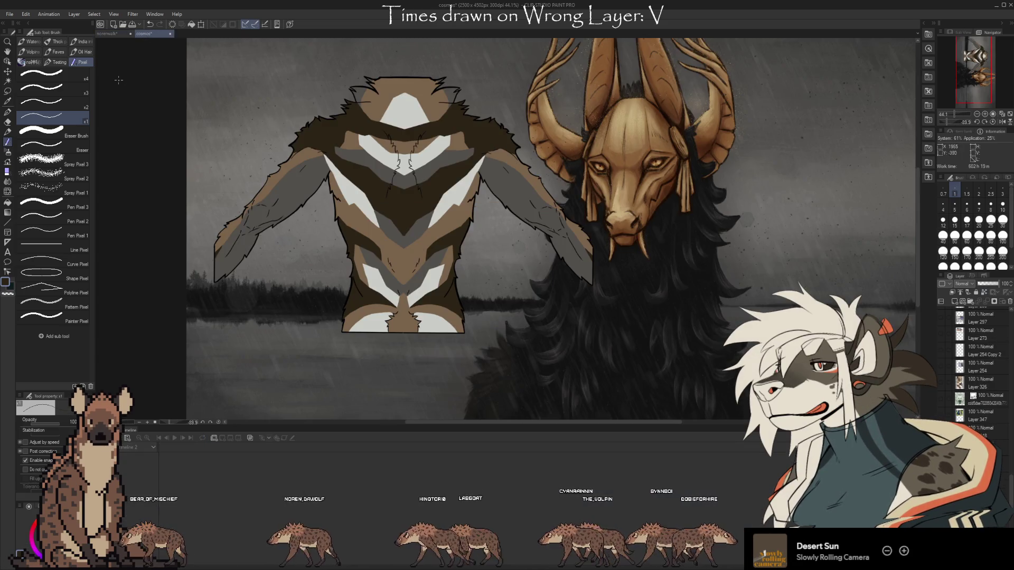
{"action": "left_click", "coordinate": [117, 34]}
{"action": "left_click", "coordinate": [148, 35]}
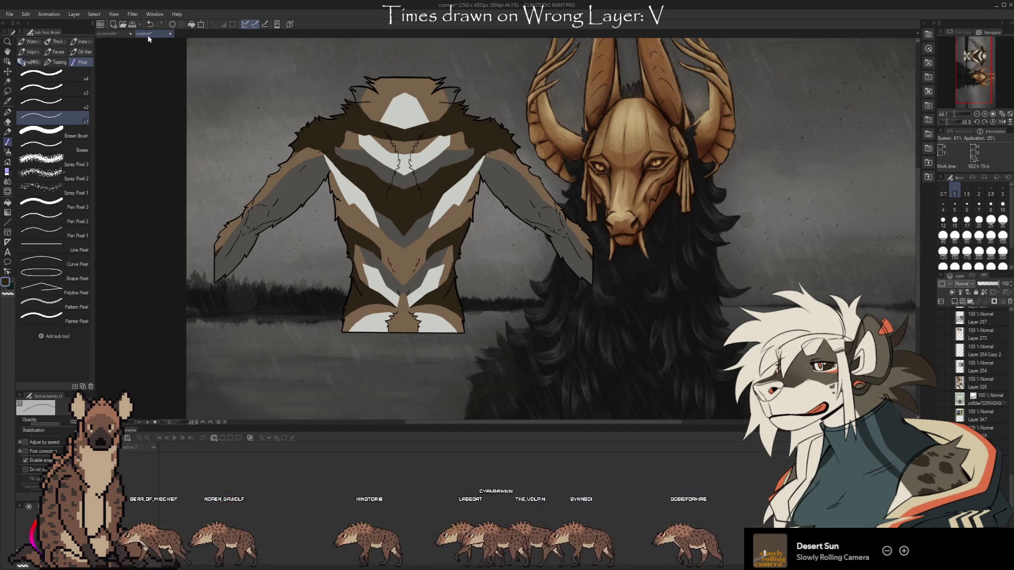
{"action": "left_click", "coordinate": [117, 35]}
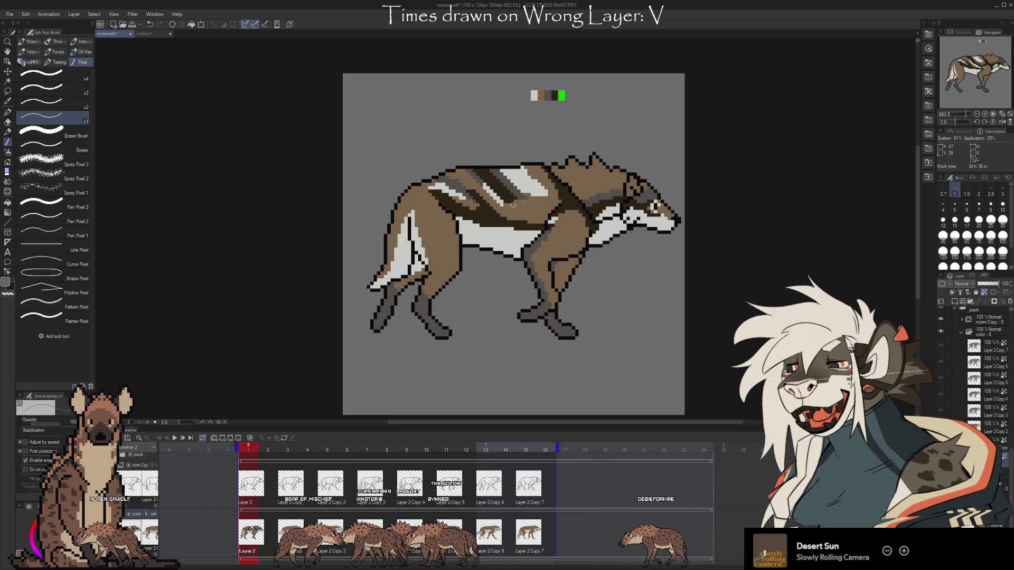
- Paint brown over part of the back stripes, then show the cosmos illustration
{"action": "left_click_drag", "start_coordinate": [507, 196], "coordinate": [517, 186]}
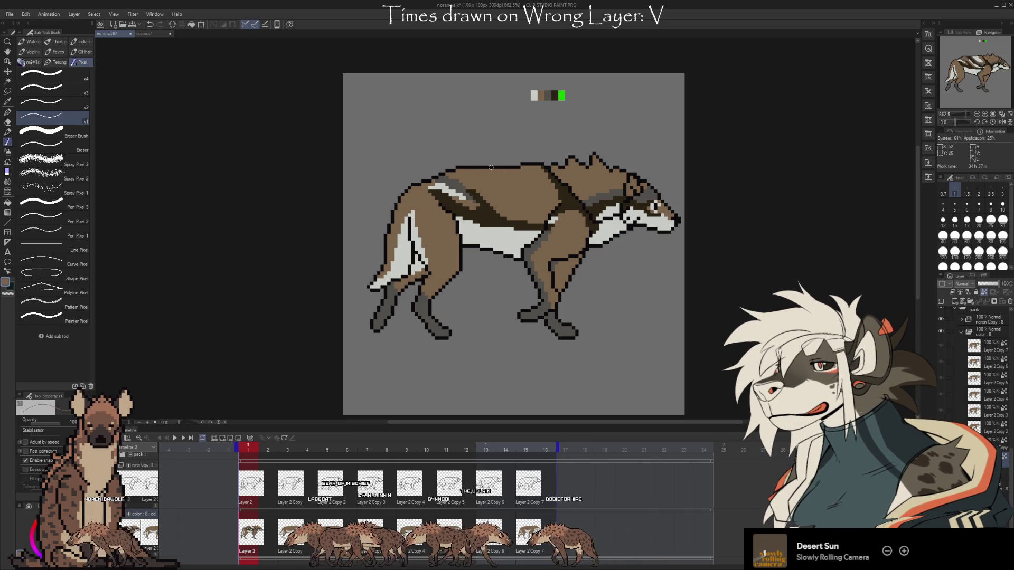
{"action": "left_click_drag", "start_coordinate": [713, 277], "coordinate": [603, 269]}
{"action": "left_click", "coordinate": [153, 34]}
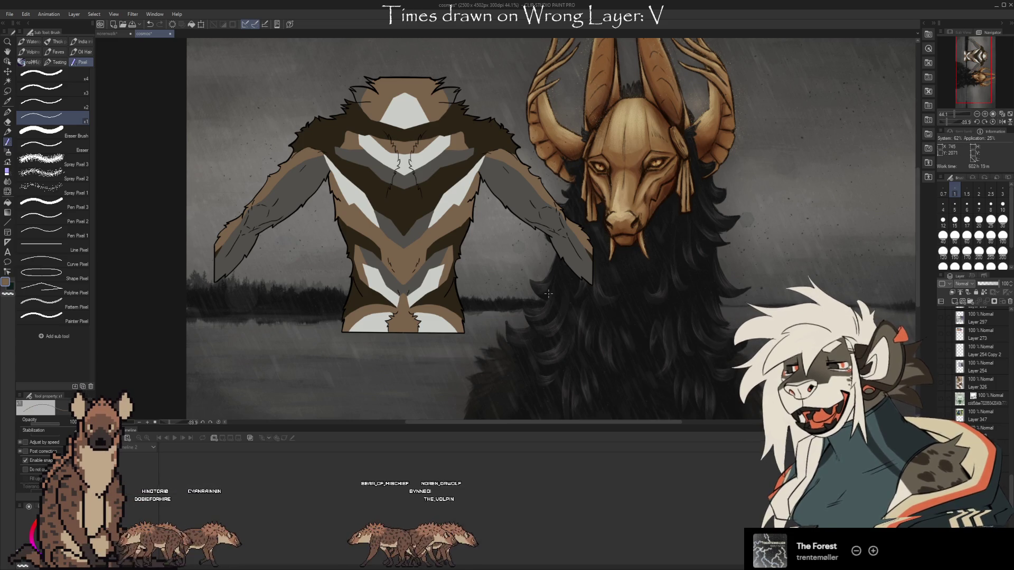
- Compare with the cosmos illustration, then undo the stray stroke across the hyena's shoulder
{"action": "left_click", "coordinate": [113, 36]}
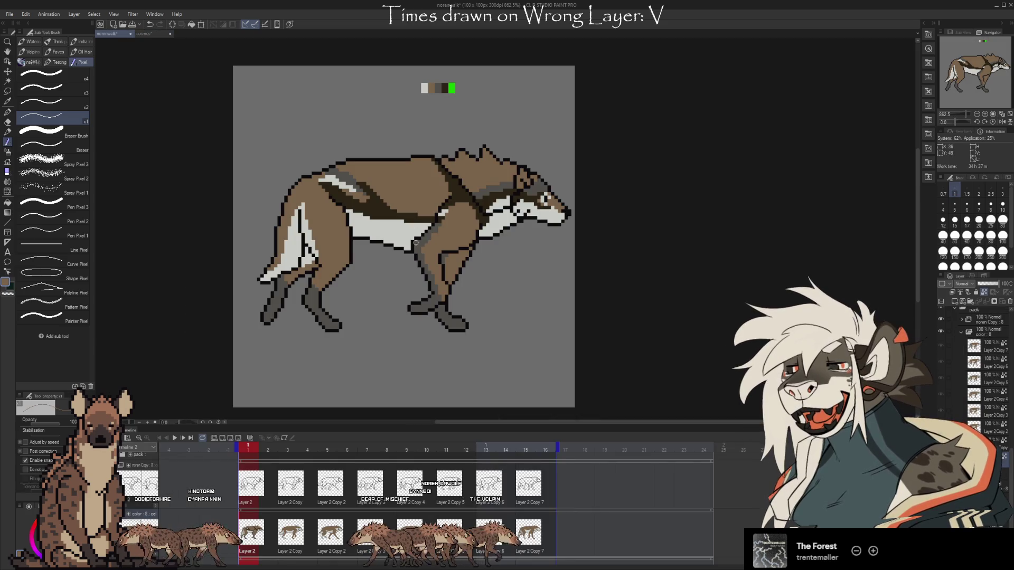
{"action": "key", "text": "ctrl+Tab"}
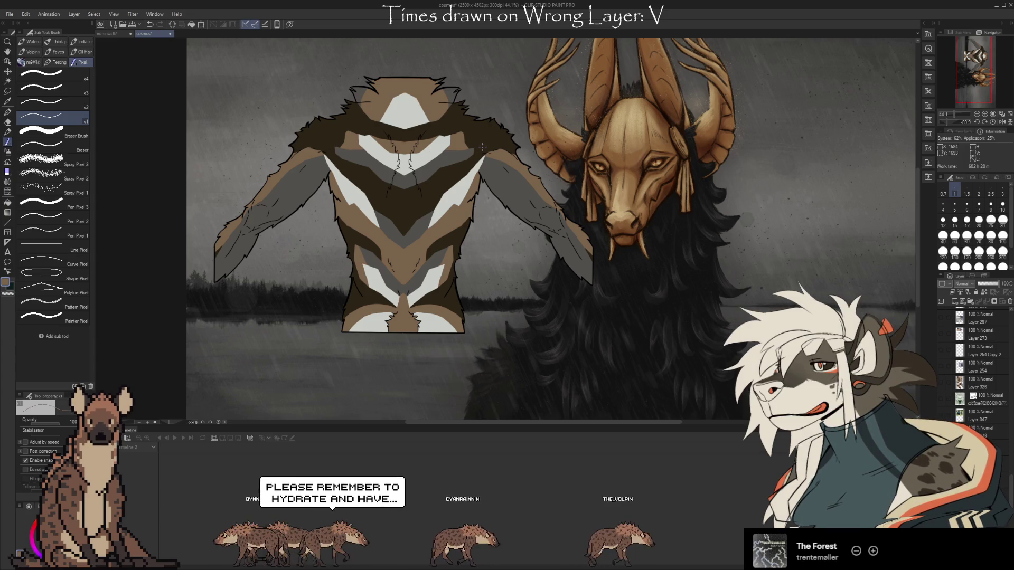
{"action": "left_click", "coordinate": [107, 33]}
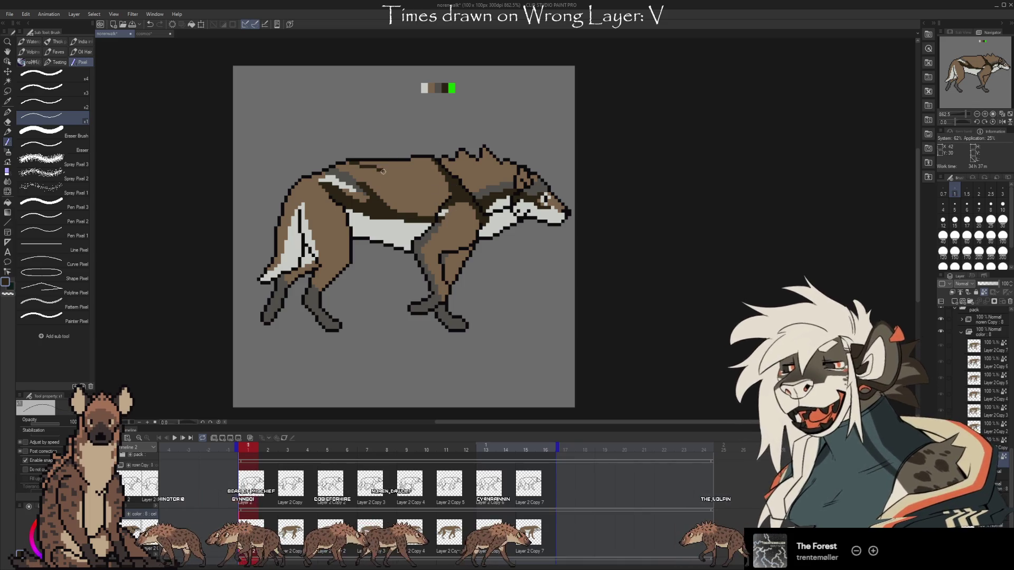
{"action": "key", "text": "ctrl+z"}
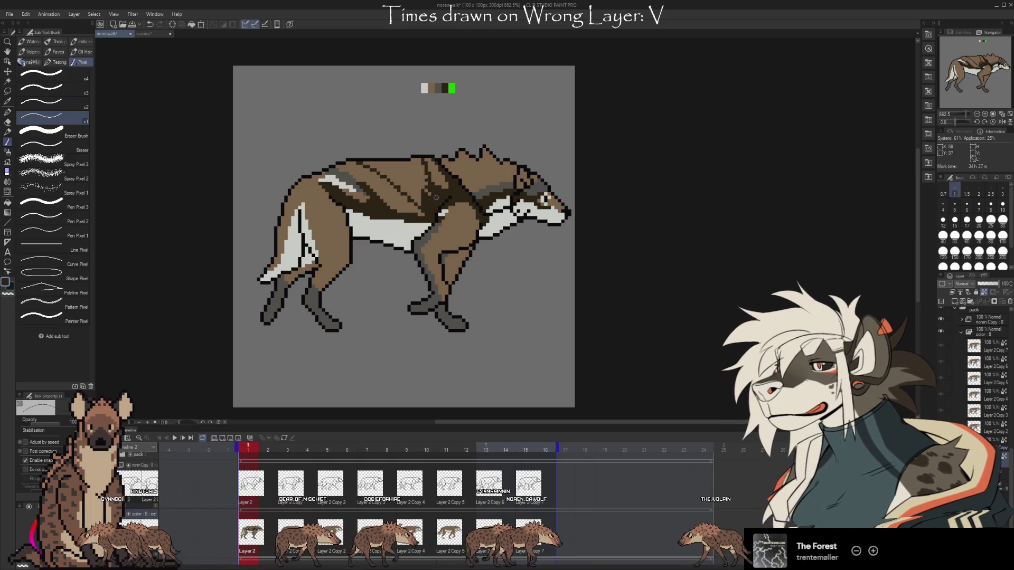
- Paint the dark diagonal shoulder stripe, covering stray light pixels and sampling the hyena's brown and stripe colours
{"action": "left_click_drag", "start_coordinate": [414, 160], "coordinate": [420, 203]}
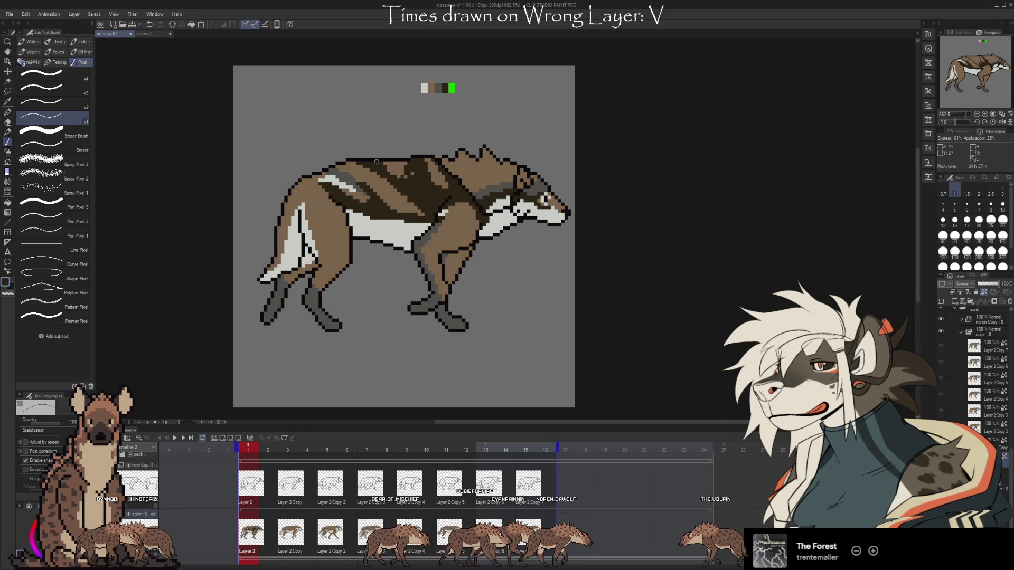
{"action": "left_click_drag", "start_coordinate": [390, 155], "coordinate": [417, 194]}
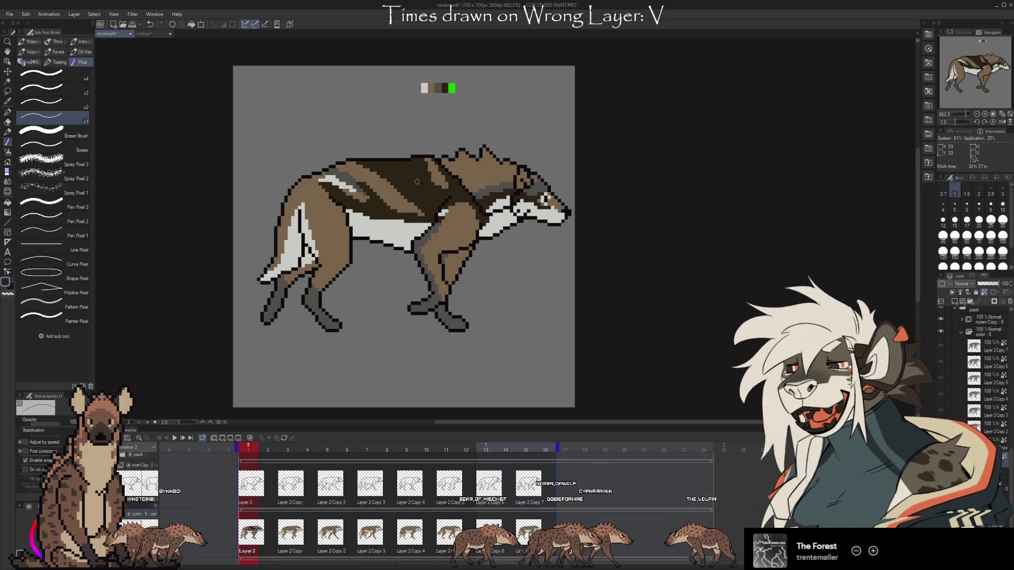
{"action": "left_click", "coordinate": [382, 182], "text": "alt"}
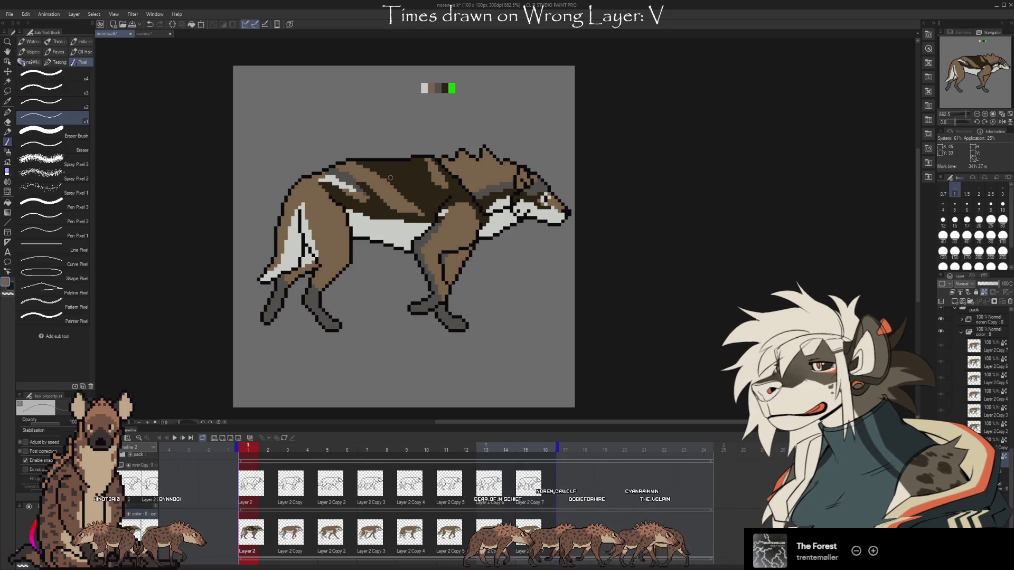
{"action": "left_click", "coordinate": [413, 203], "text": "alt"}
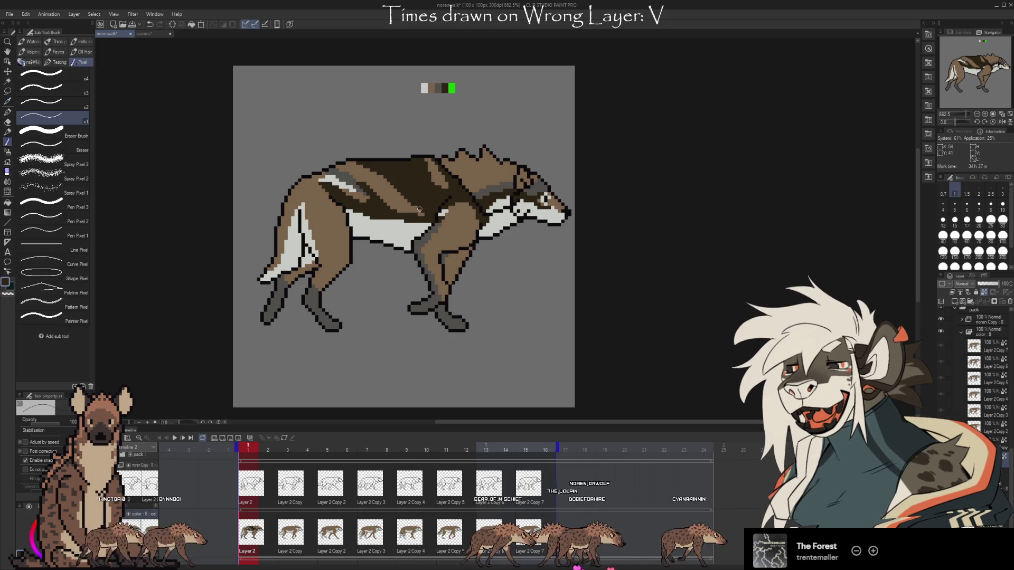
{"action": "left_click", "coordinate": [416, 214], "text": "alt"}
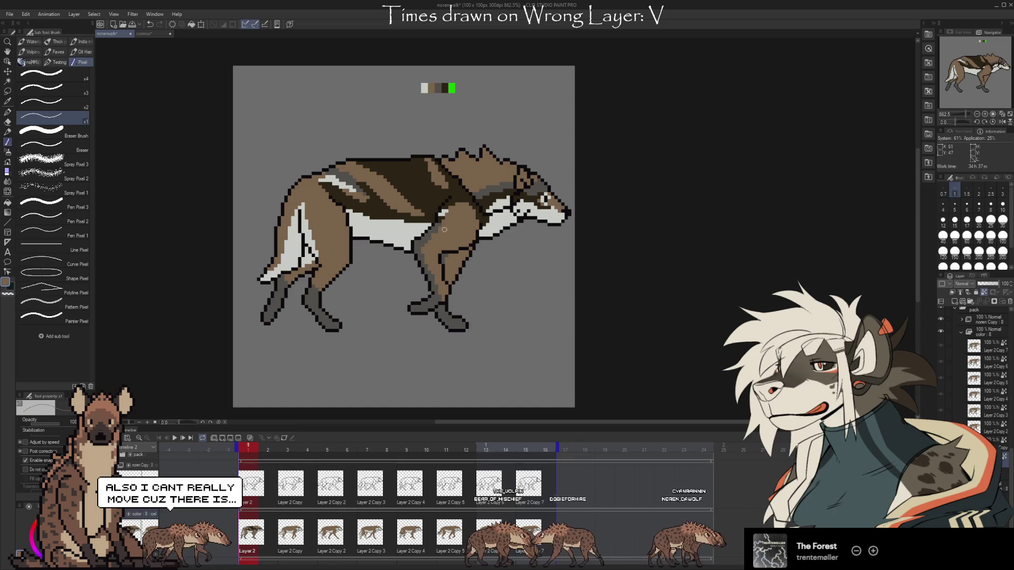
{"action": "left_click", "coordinate": [144, 33]}
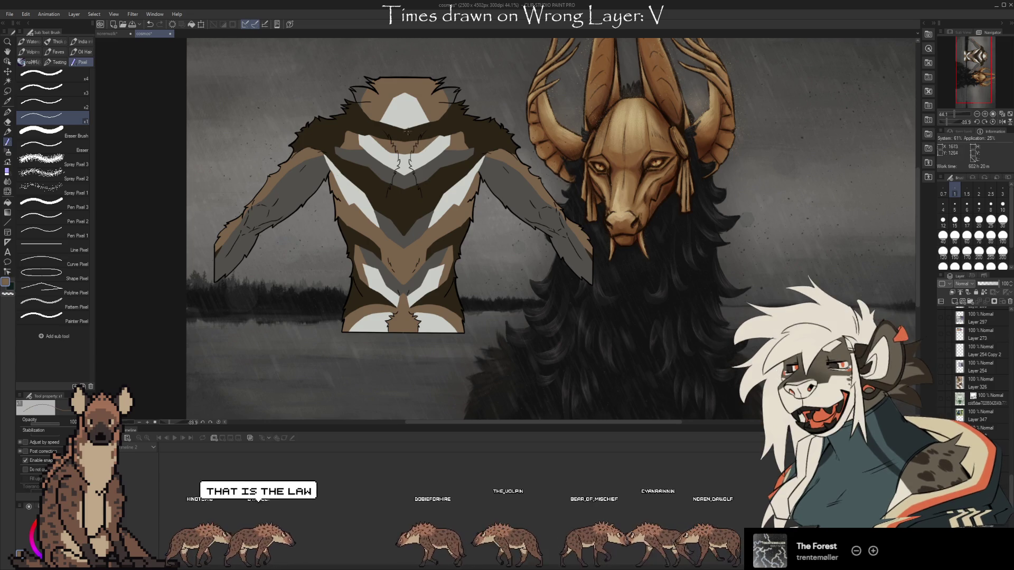
- Flip between the hyena walk frame and the cosmos illustration, sampling a colour before returning to the pixel pen
{"action": "left_click", "coordinate": [107, 34]}
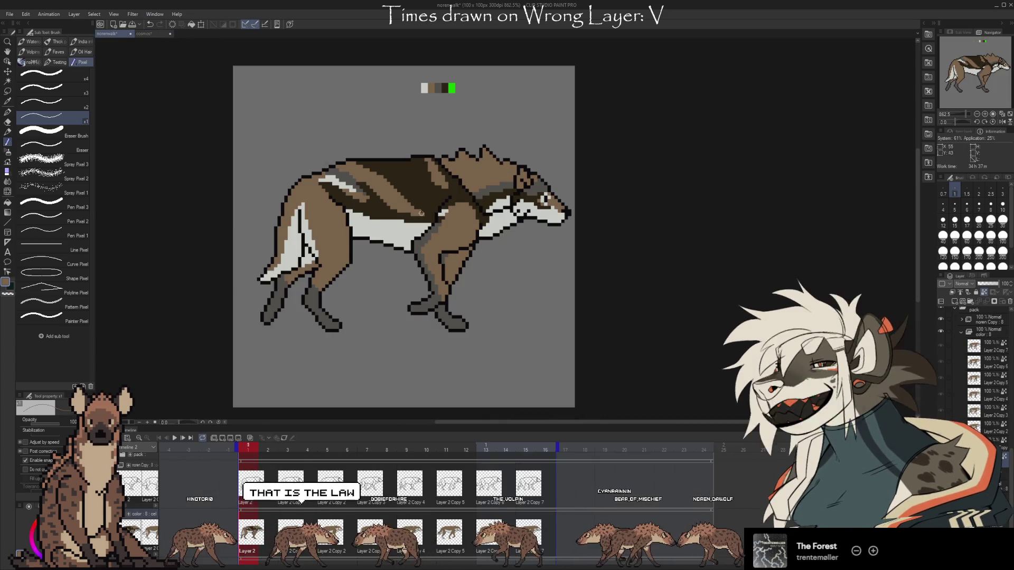
{"action": "left_click", "coordinate": [144, 33]}
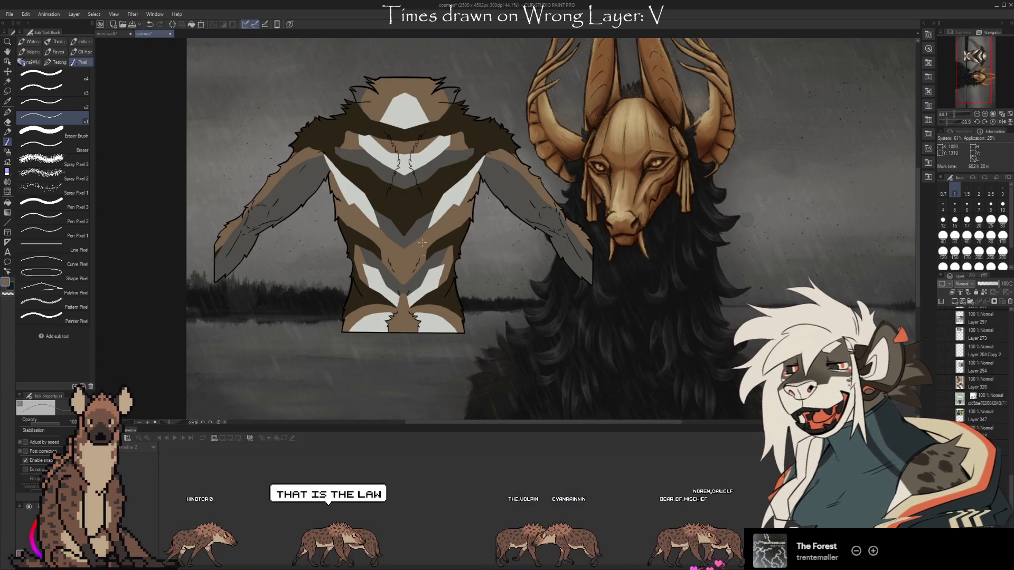
{"action": "left_click", "coordinate": [108, 34]}
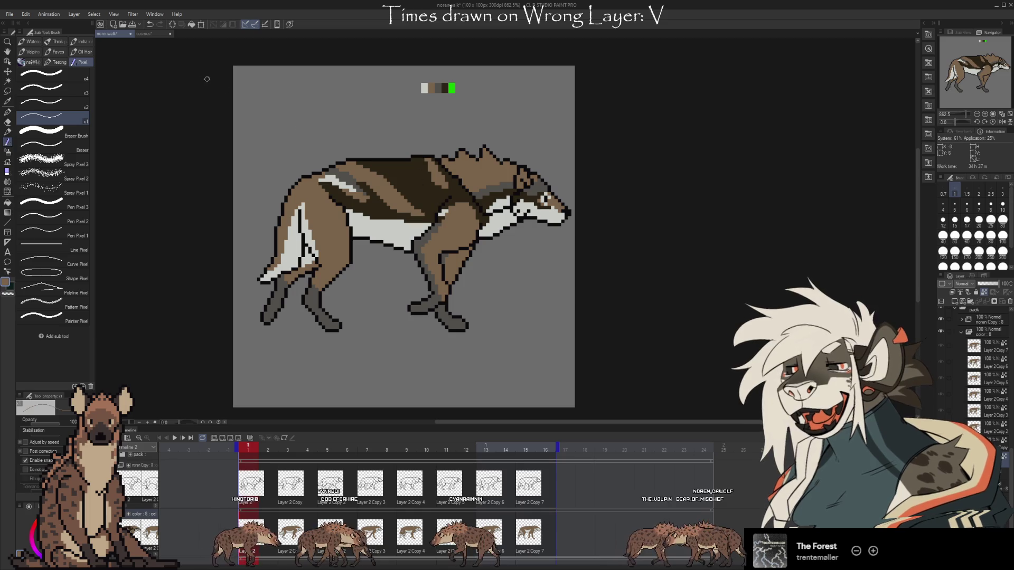
{"action": "left_click", "coordinate": [144, 34]}
{"action": "left_click", "coordinate": [112, 35]}
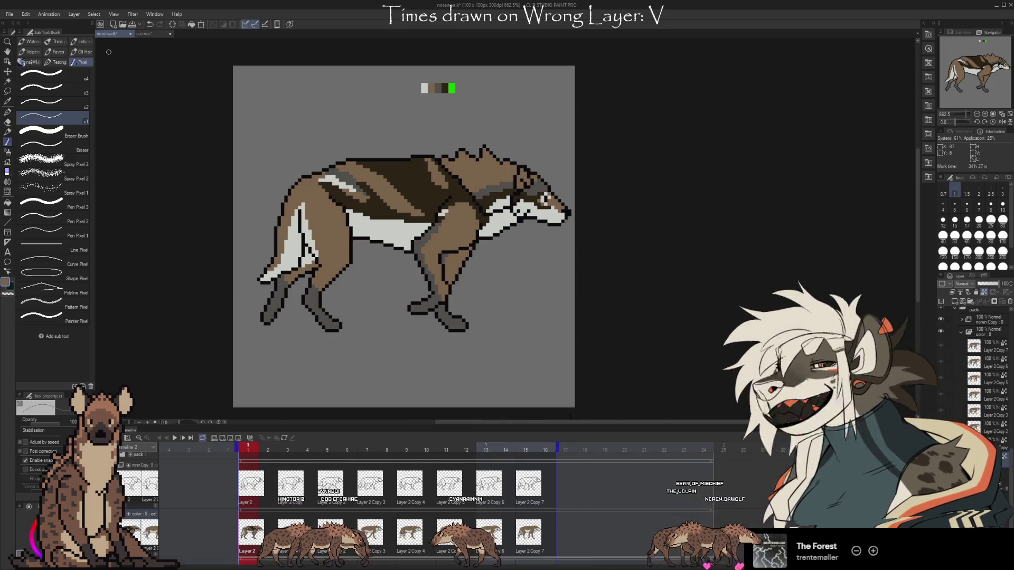
{"action": "key", "text": "i"}
{"action": "left_click", "coordinate": [144, 34]}
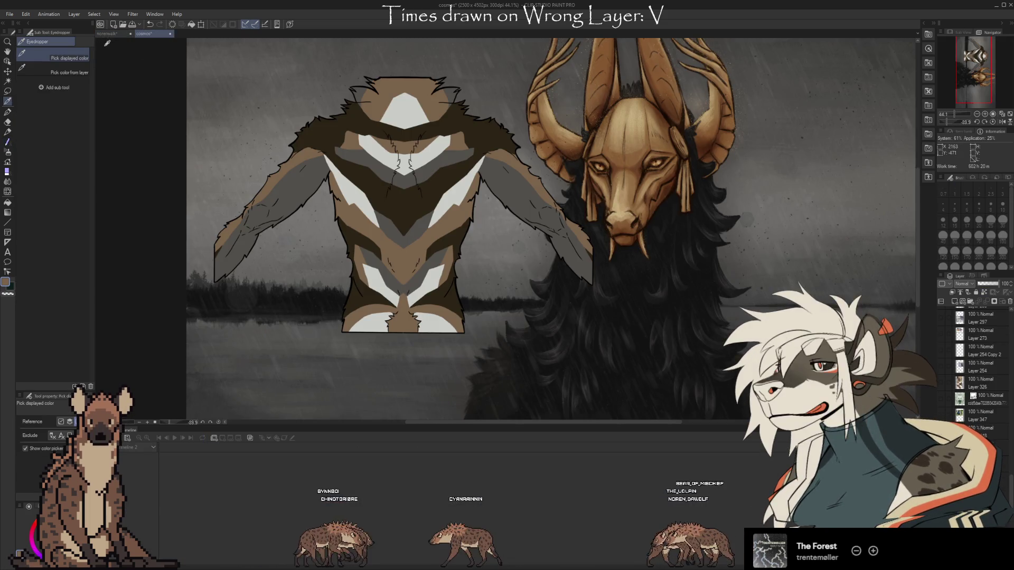
{"action": "left_click", "coordinate": [110, 34]}
{"action": "key", "text": "b"}
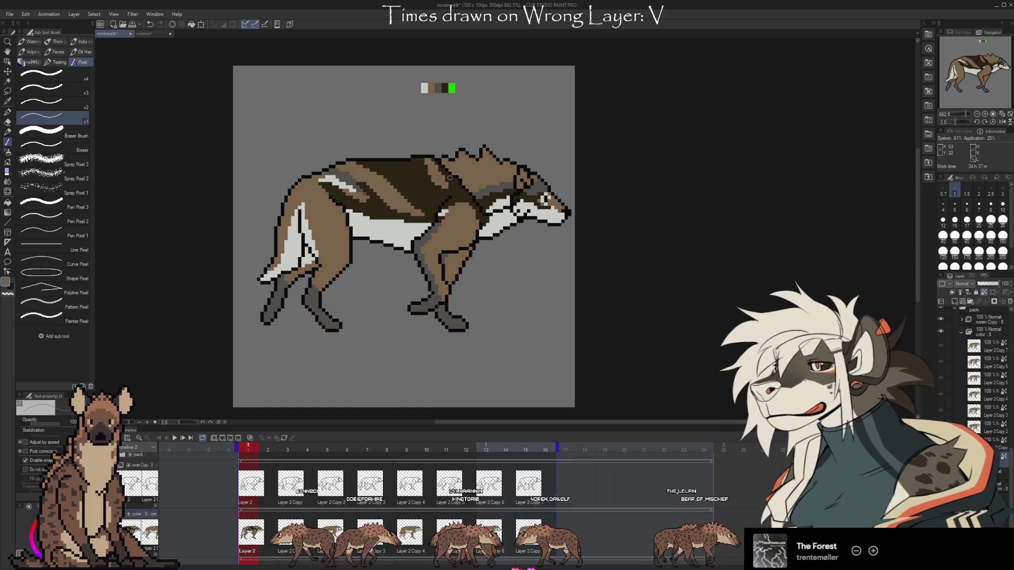
- Keep comparing the back stripes against the cosmos illustration, ending on the hyena walk document
{"action": "left_click", "coordinate": [144, 33]}
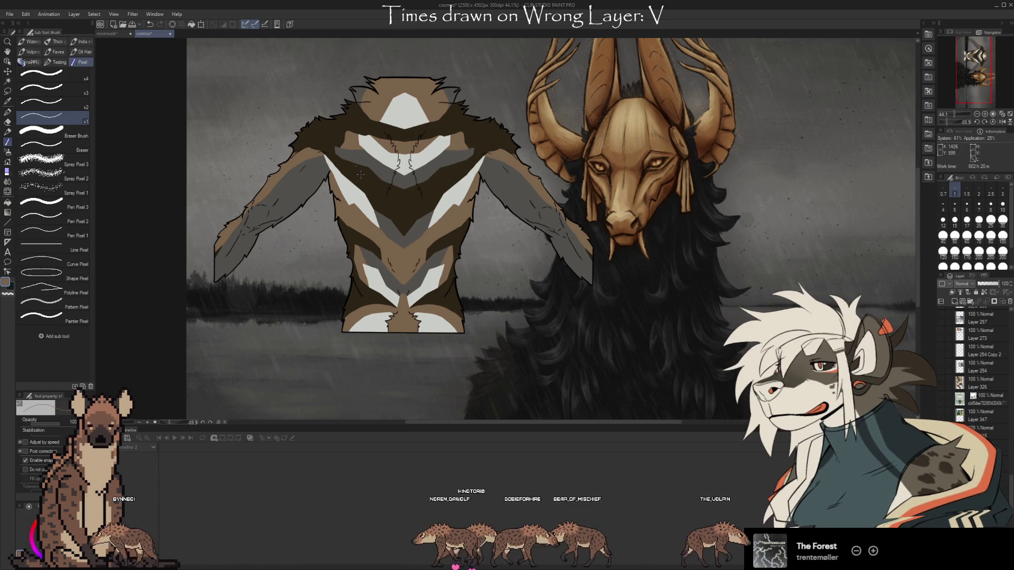
{"action": "left_click", "coordinate": [112, 35]}
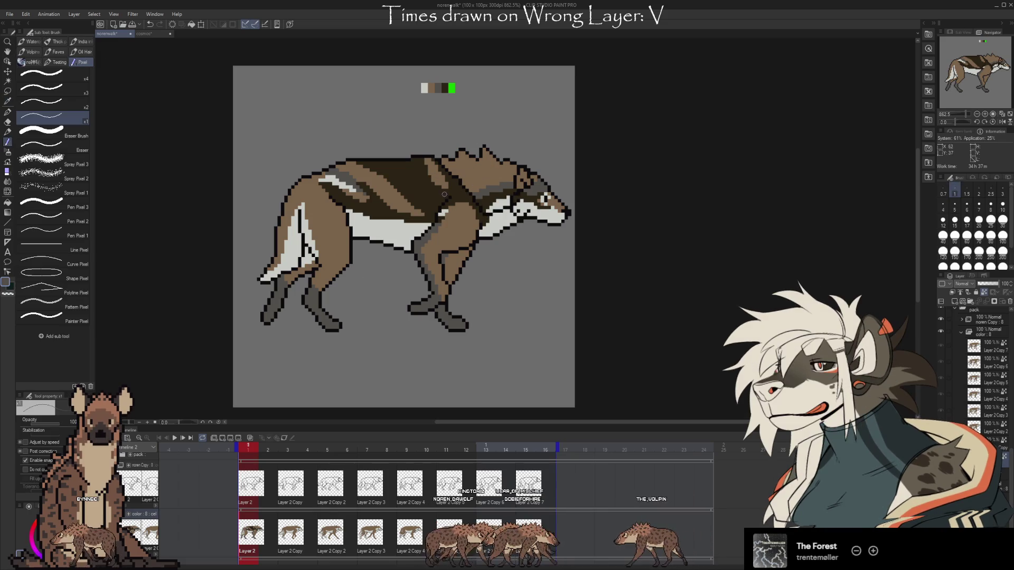
{"action": "left_click", "coordinate": [144, 33]}
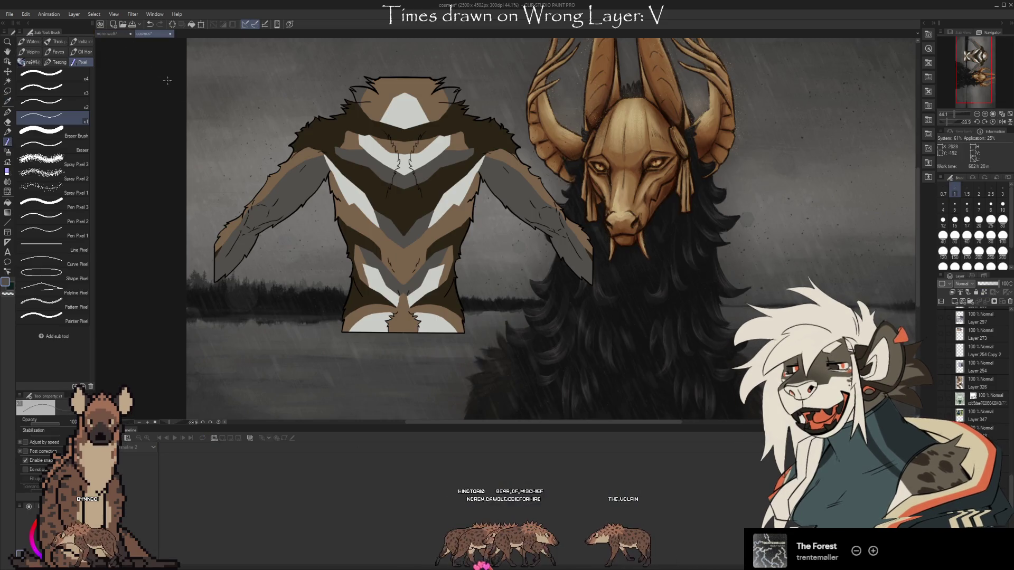
{"action": "left_click", "coordinate": [120, 36]}
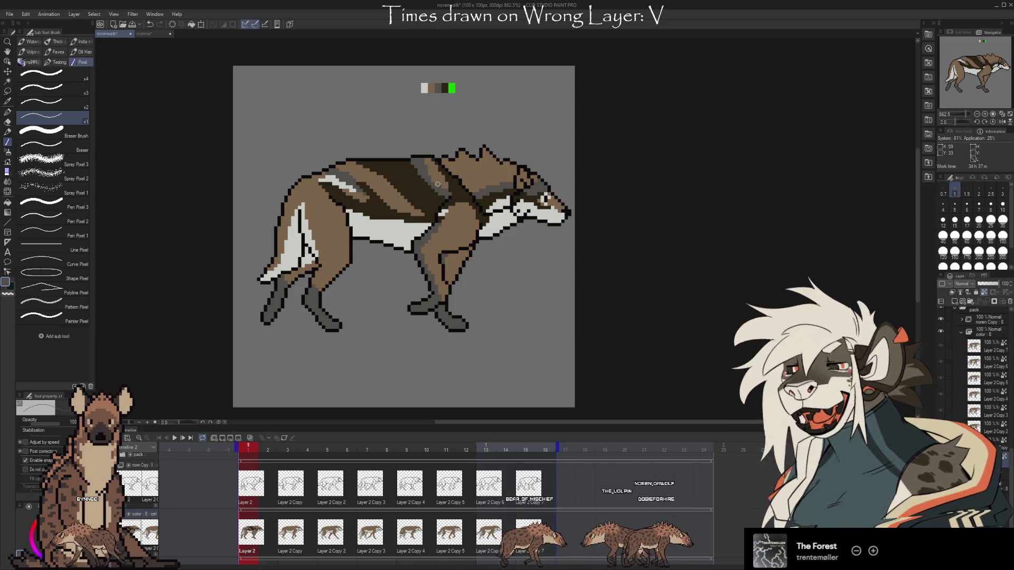
{"action": "left_click", "coordinate": [158, 34]}
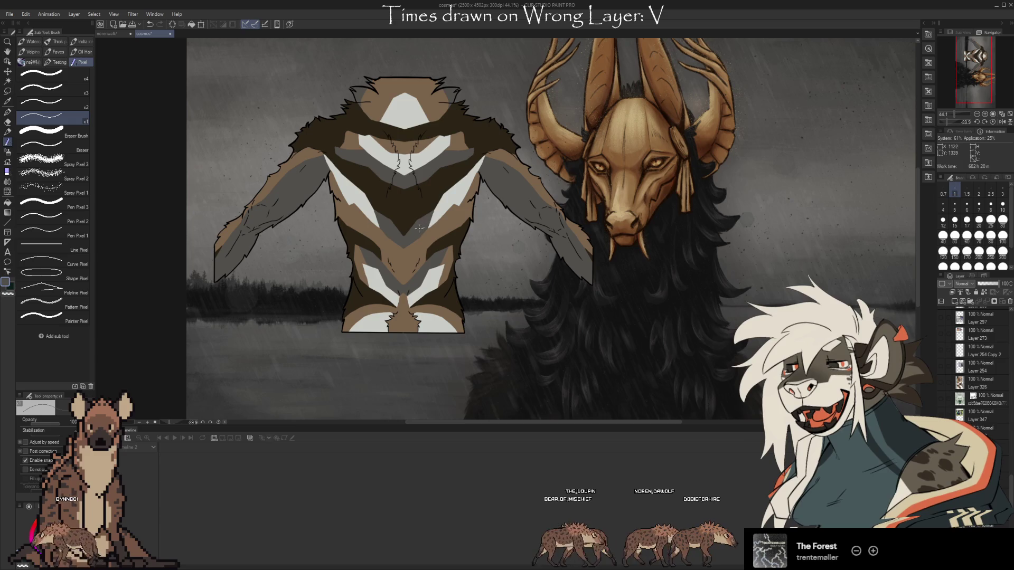
{"action": "left_click", "coordinate": [114, 35]}
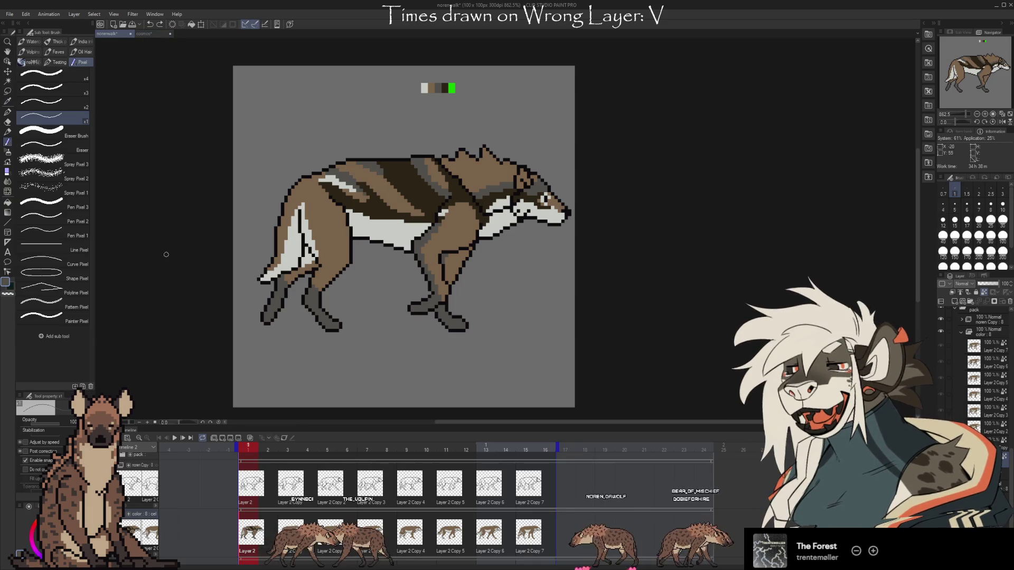
- Sample the shoulder colour and draw a light grey diagonal stroke along the hyena's dark back stripe
{"action": "left_click", "coordinate": [151, 35]}
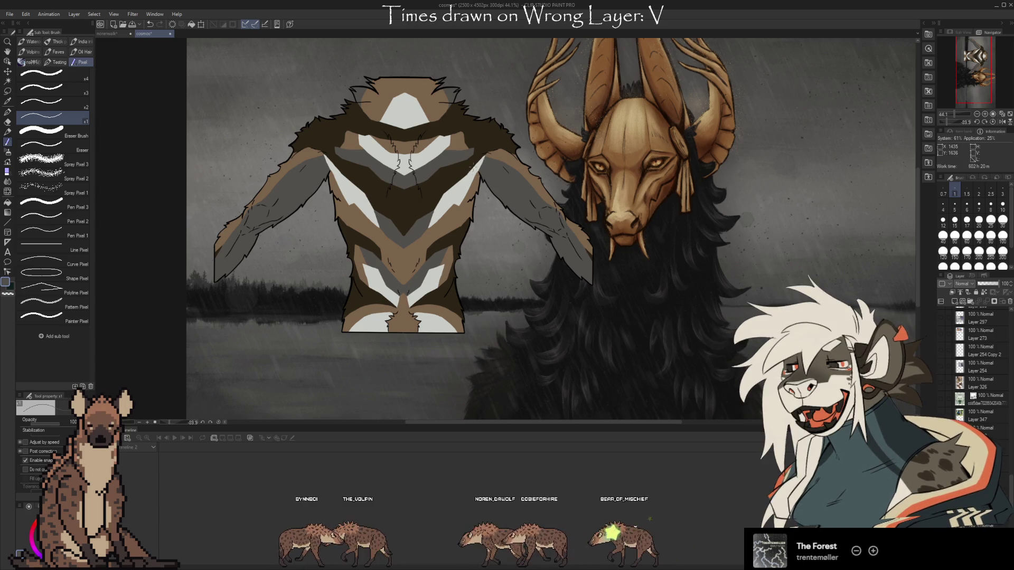
{"action": "key", "text": "ctrl+Tab"}
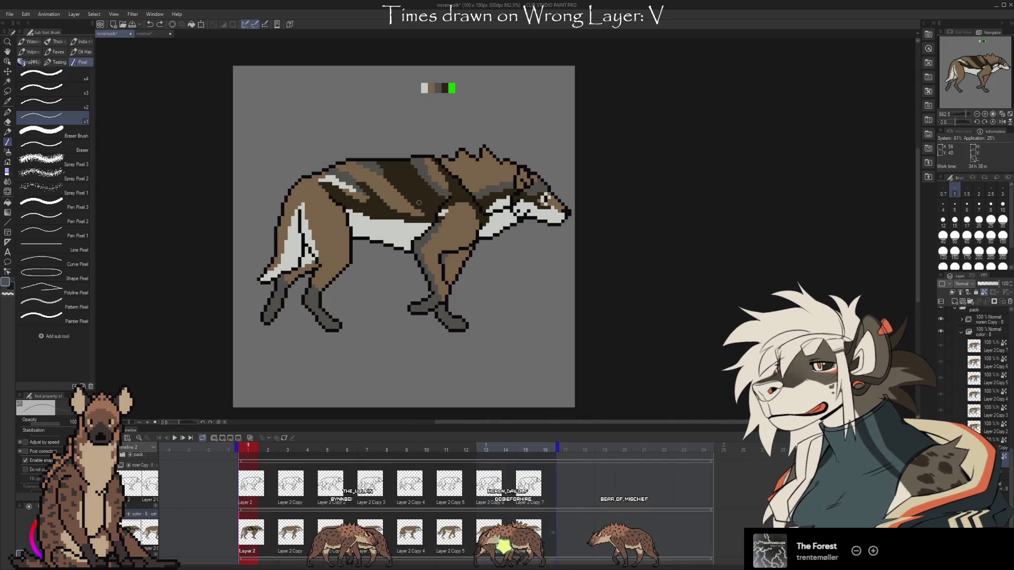
{"action": "key", "text": "i"}
{"action": "left_click", "coordinate": [444, 212]}
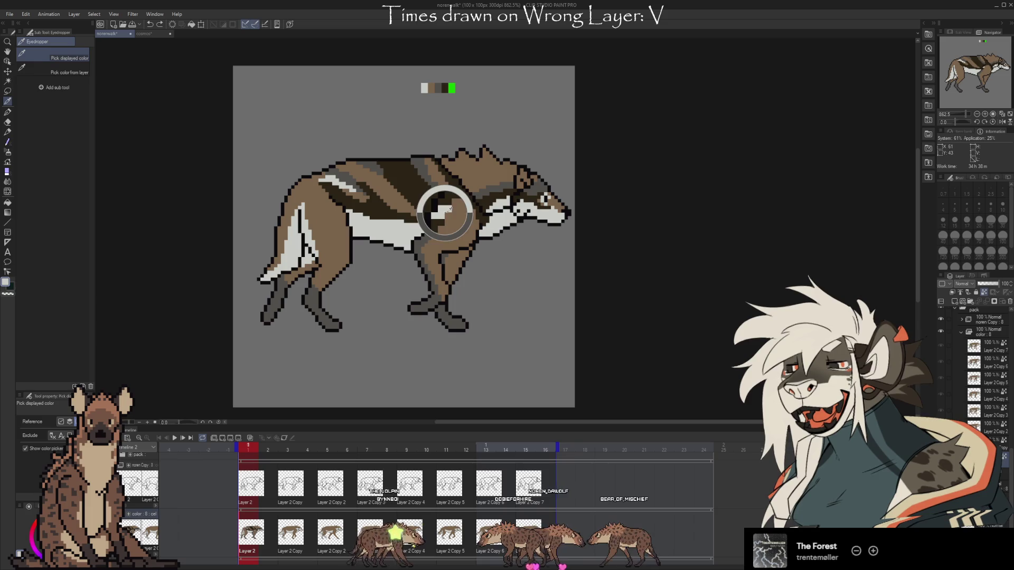
{"action": "left_click", "coordinate": [444, 213]}
{"action": "key", "text": "b"}
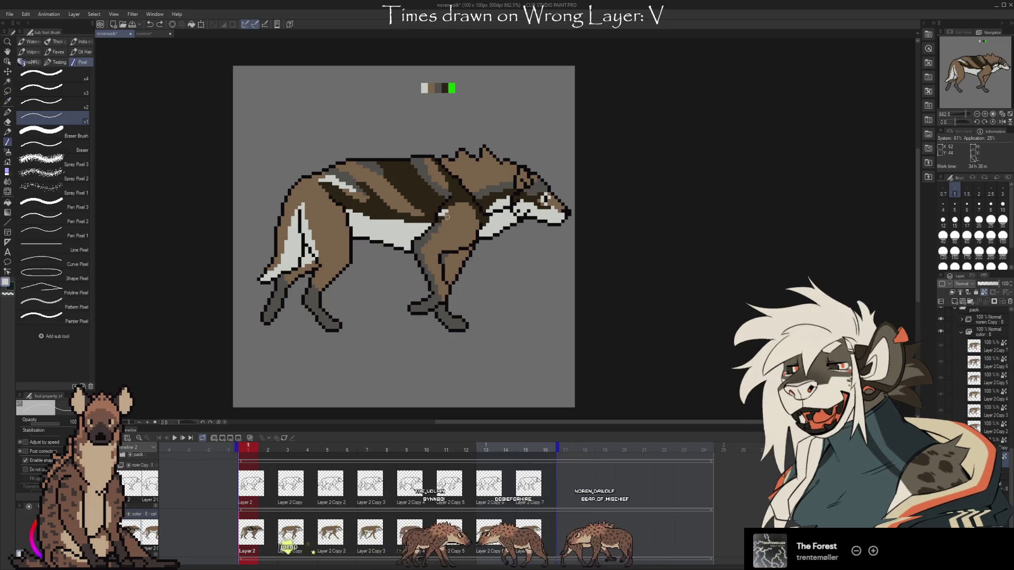
{"action": "key", "text": "ctrl+Tab"}
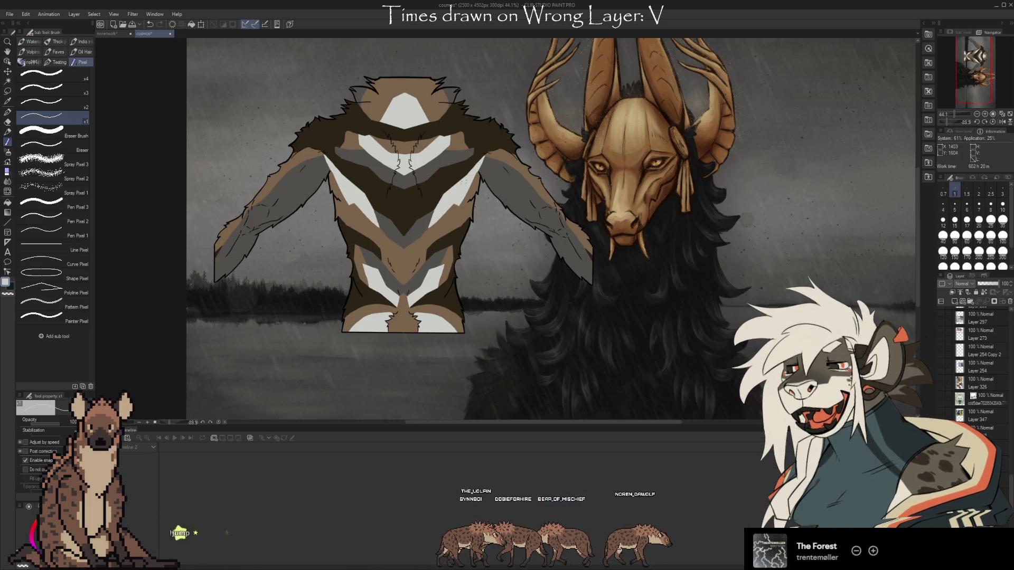
{"action": "key", "text": "ctrl+Tab"}
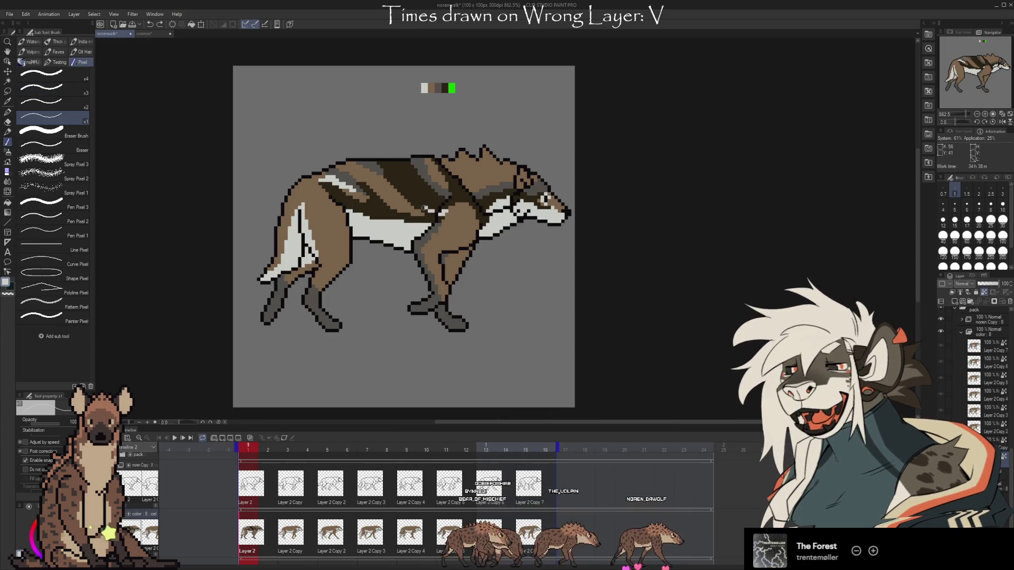
{"action": "left_click_drag", "start_coordinate": [424, 209], "coordinate": [386, 178]}
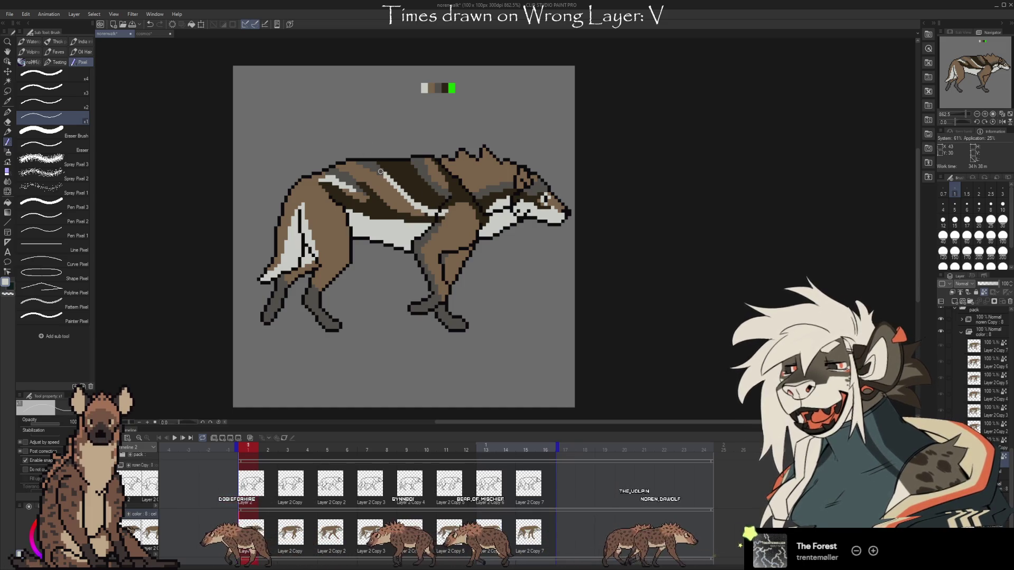
{"action": "left_click", "coordinate": [159, 33]}
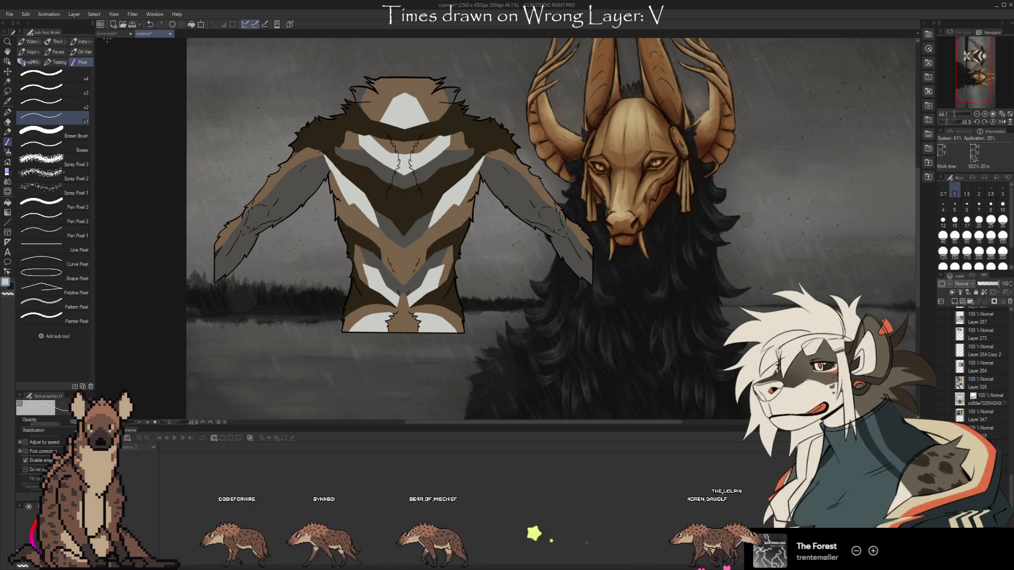
{"action": "left_click", "coordinate": [109, 34]}
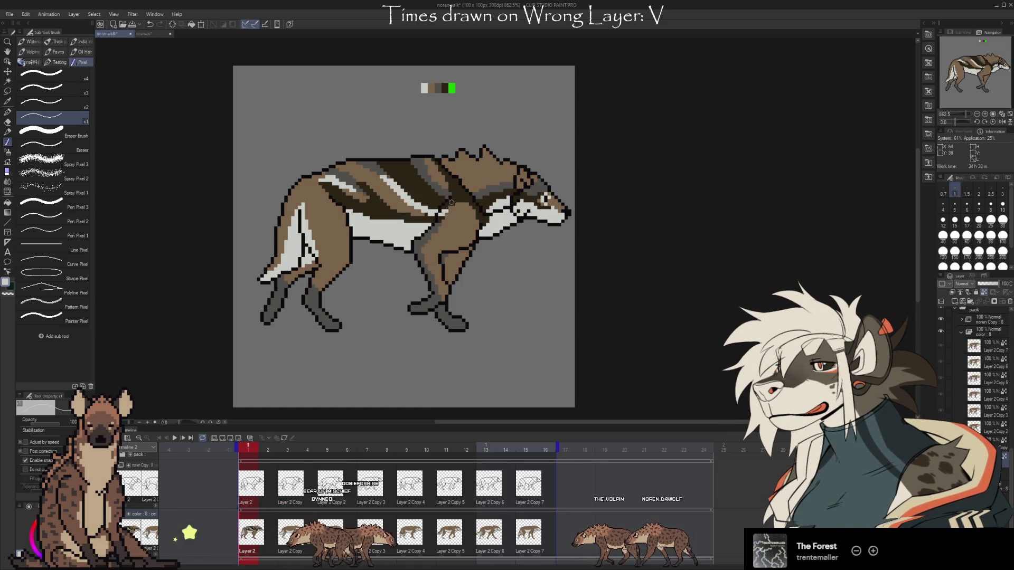
{"action": "left_click", "coordinate": [136, 35]}
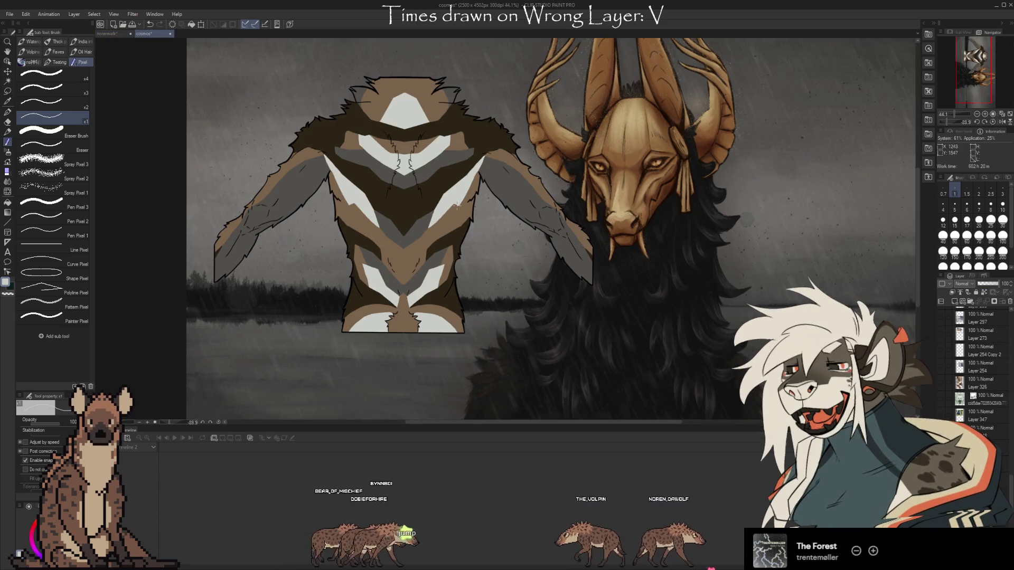
{"action": "key", "text": "ctrl+Tab"}
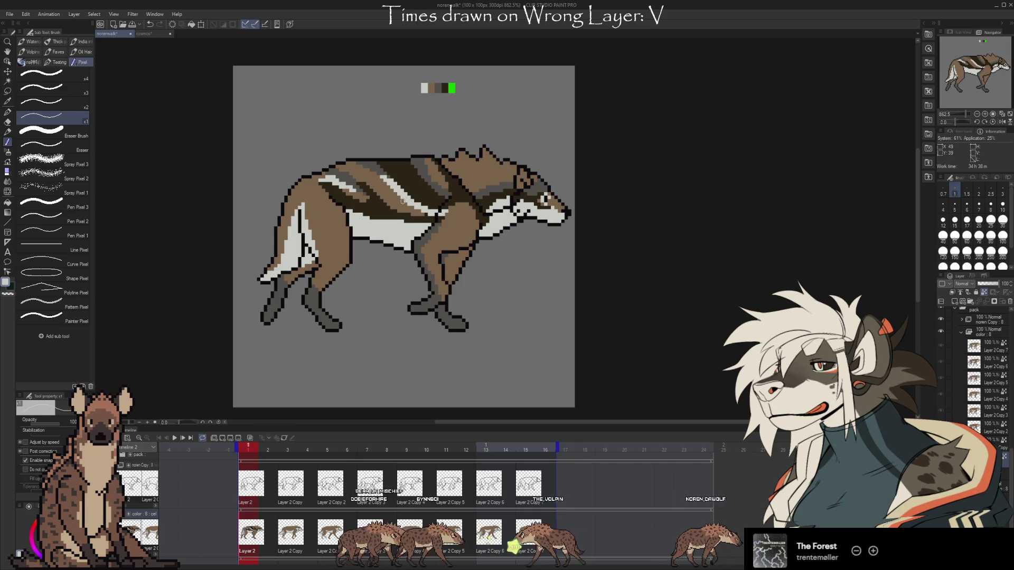
{"action": "key", "text": "ctrl+Tab"}
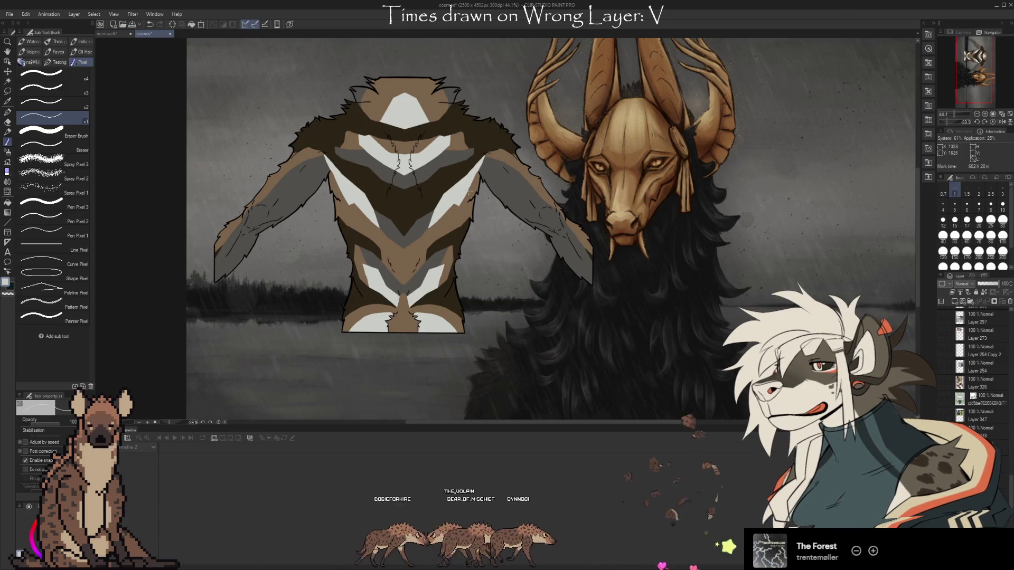
{"action": "key", "text": "ctrl+Tab"}
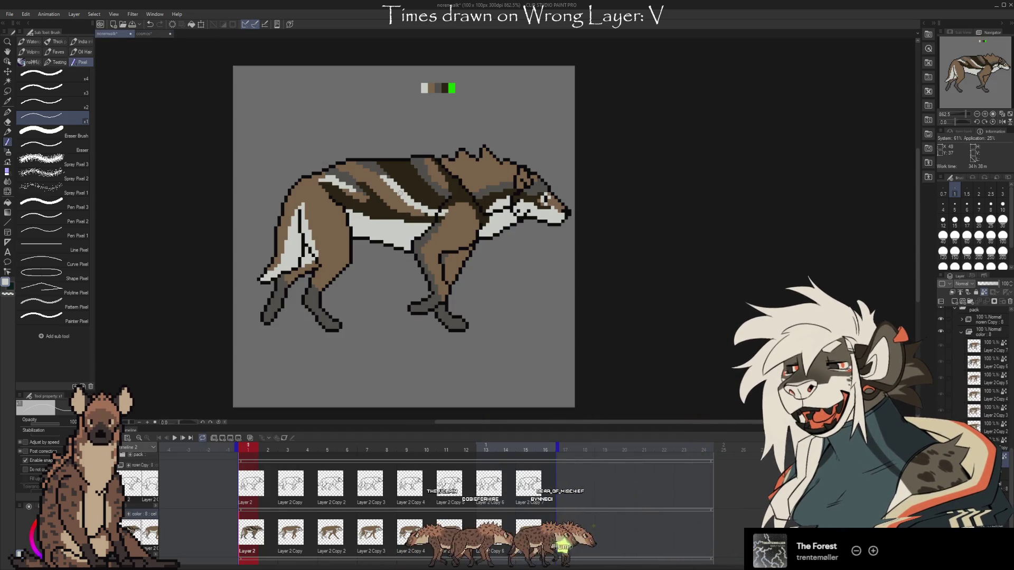
{"action": "left_click", "coordinate": [408, 181], "text": "alt"}
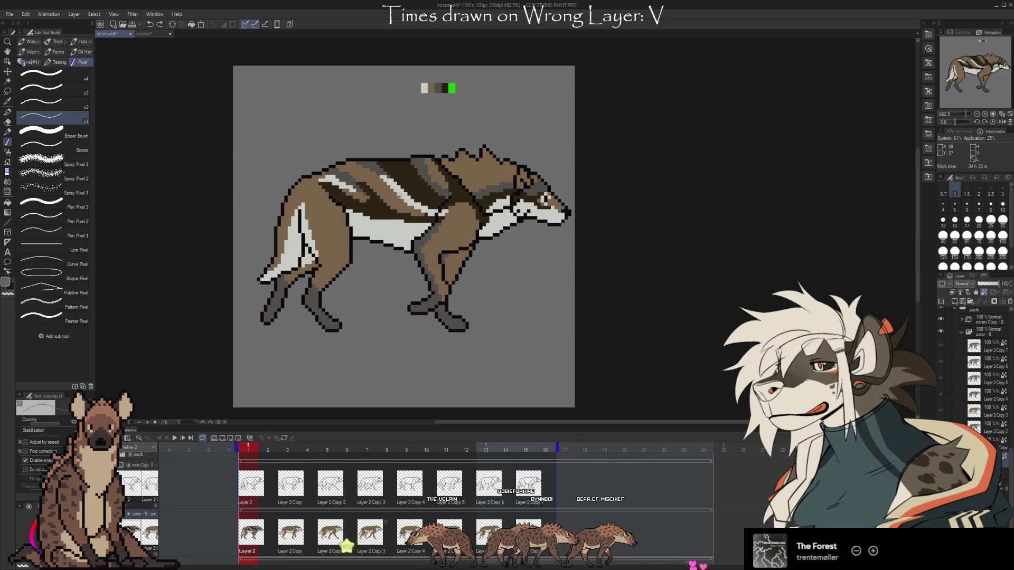
{"action": "left_click", "coordinate": [407, 196], "text": "alt"}
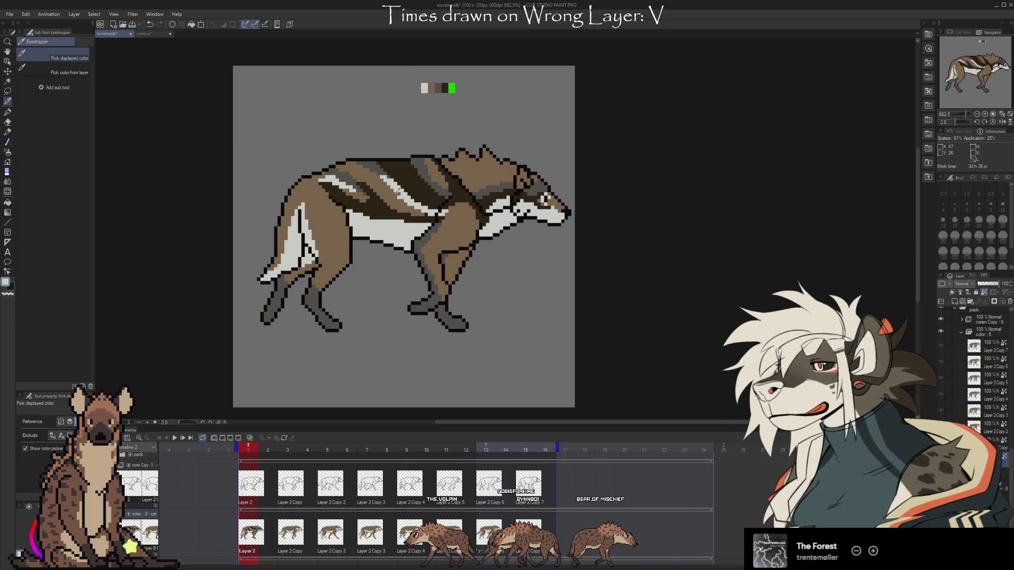
{"action": "left_click", "coordinate": [395, 179], "text": "alt"}
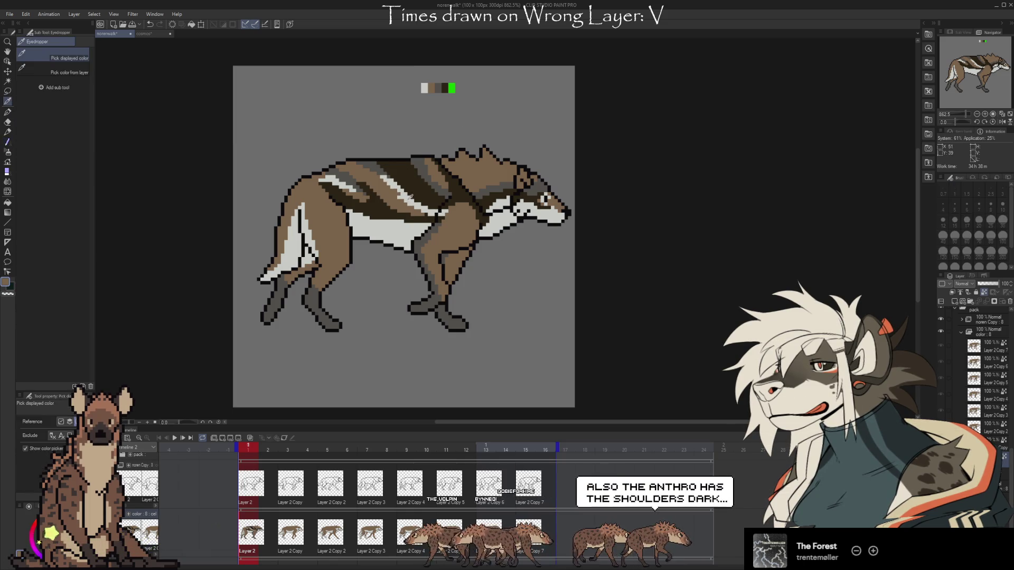
{"action": "left_click", "coordinate": [404, 194], "text": "alt"}
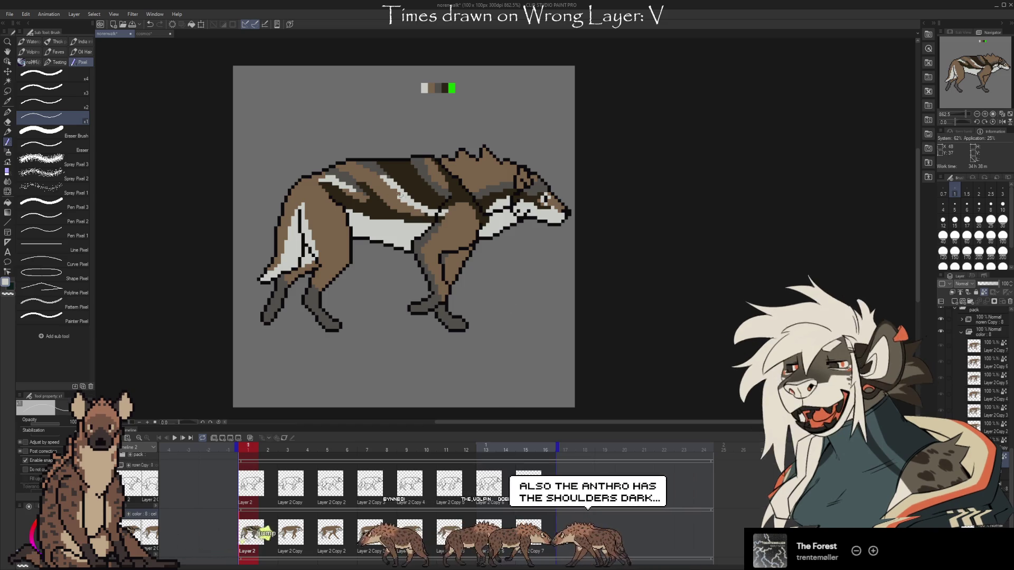
{"action": "key", "text": "ctrl+Tab"}
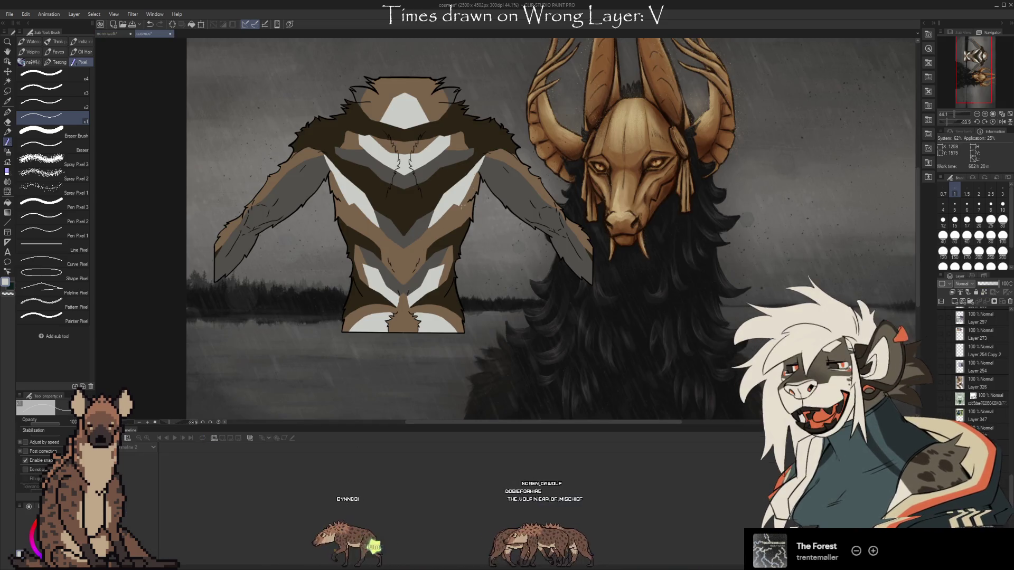
{"action": "left_click", "coordinate": [113, 32]}
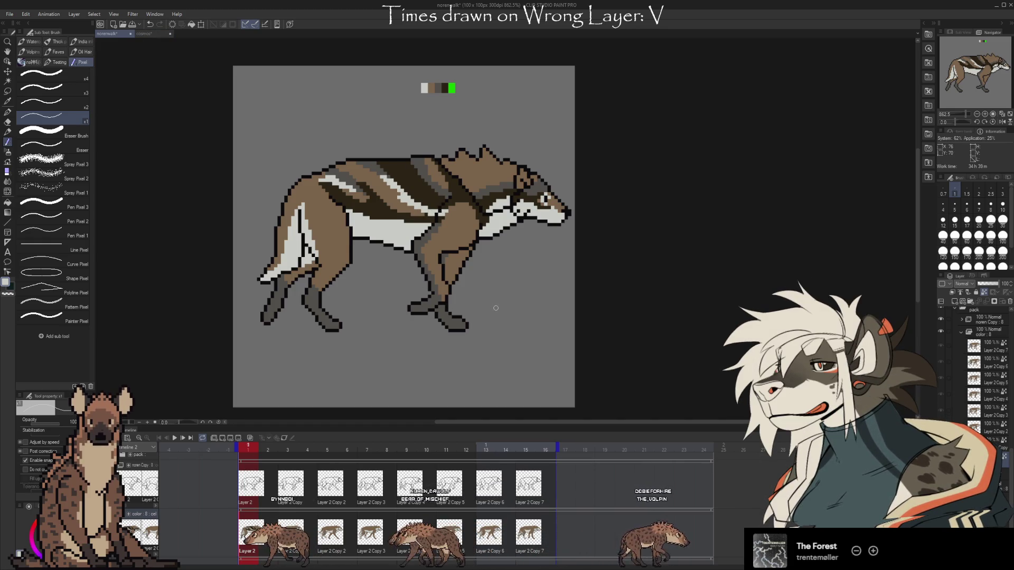
{"action": "key", "text": "ctrl+Tab"}
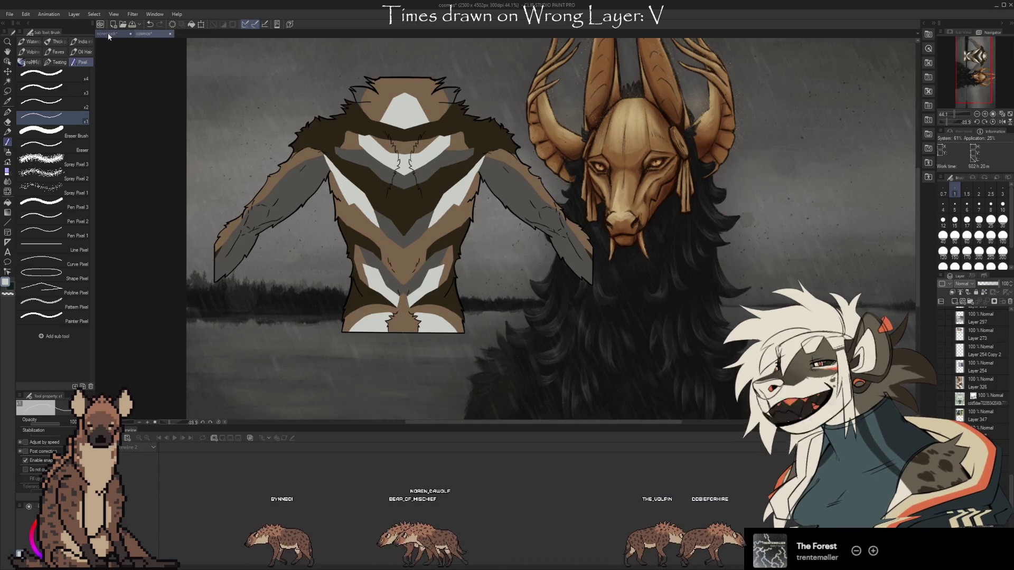
{"action": "key", "text": "ctrl+Tab"}
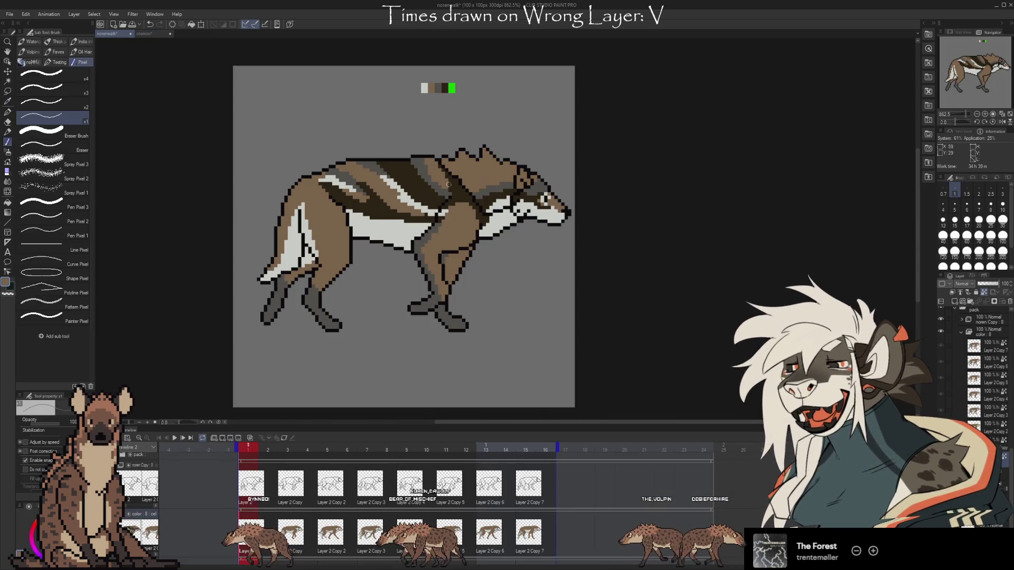
{"action": "left_click", "coordinate": [454, 168], "text": "alt"}
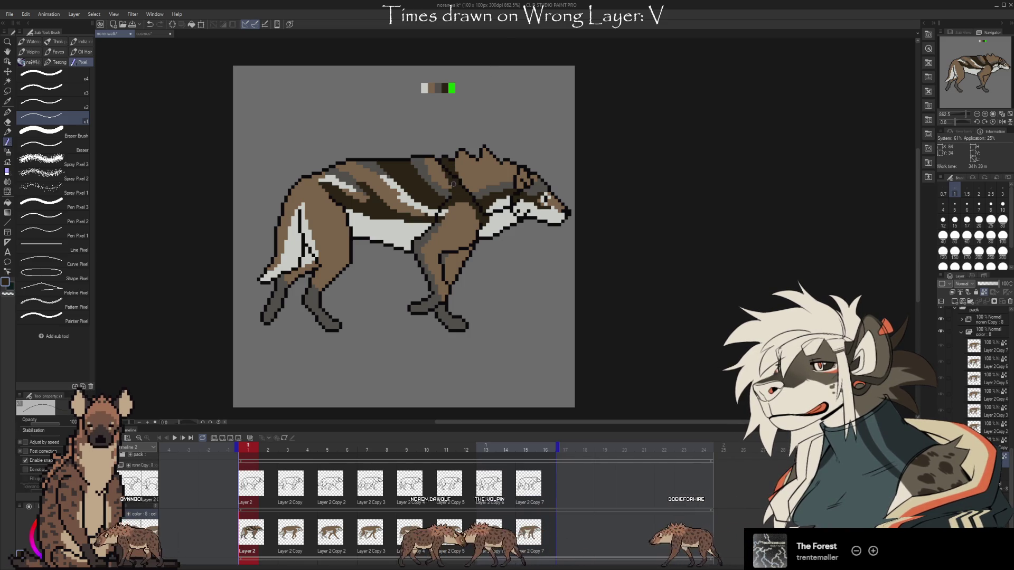
{"action": "left_click", "coordinate": [145, 34]}
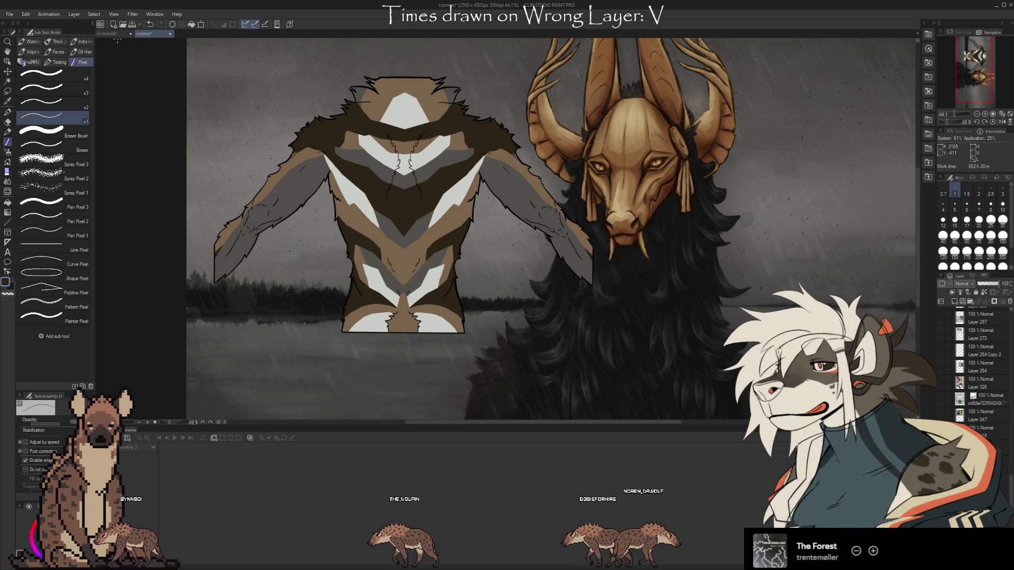
{"action": "left_click", "coordinate": [107, 33]}
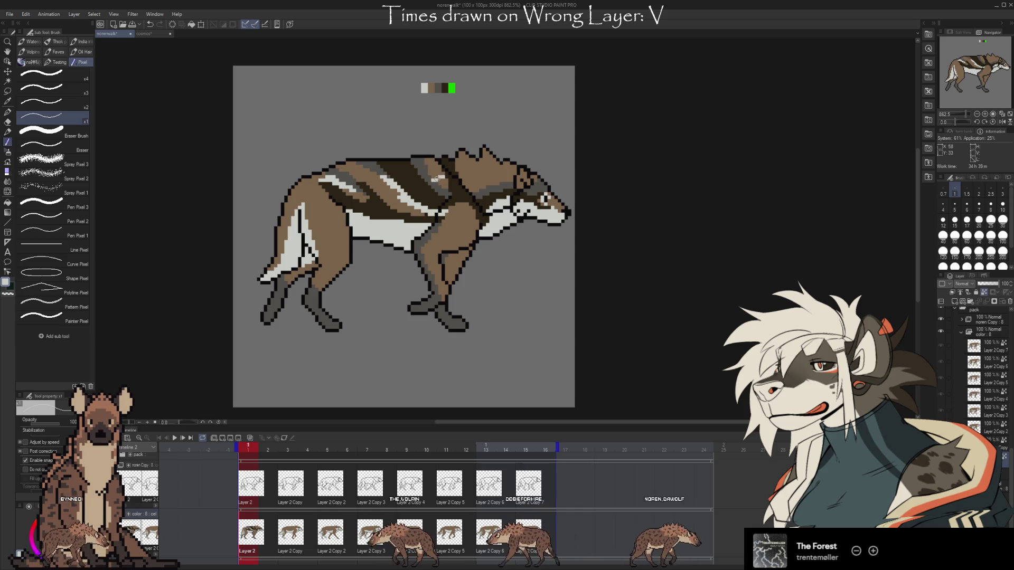
- Extend the pale back stripe up to the outline and compare the hyena against the cosmos painting
{"action": "left_click_drag", "start_coordinate": [428, 167], "coordinate": [429, 160]}
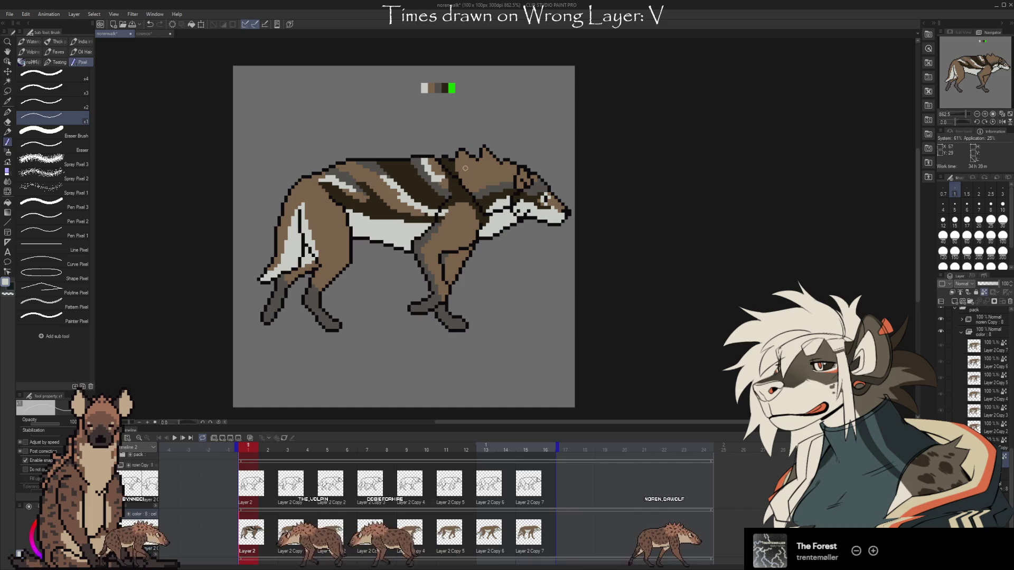
{"action": "left_click", "coordinate": [436, 186], "text": "alt"}
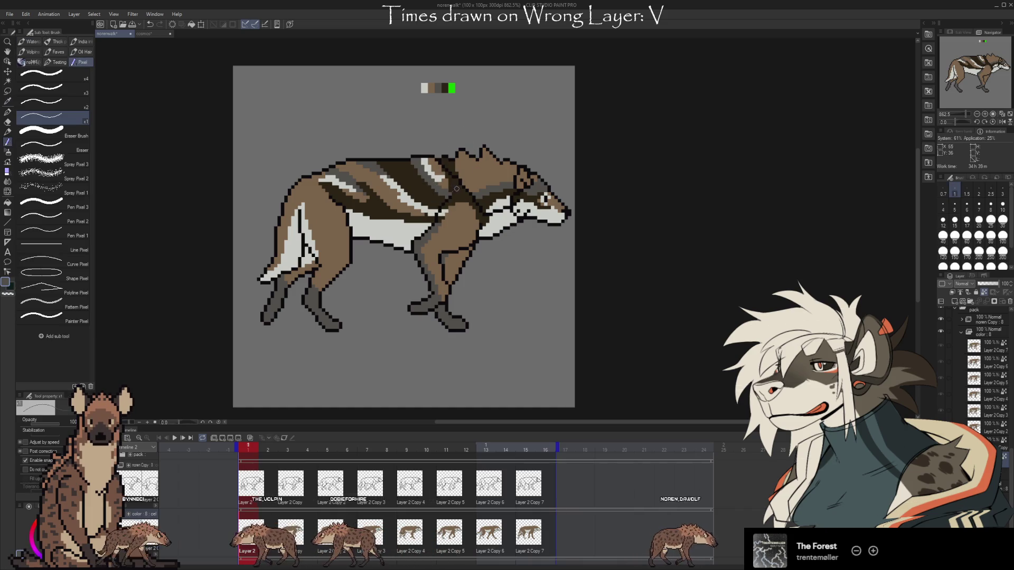
{"action": "key", "text": "alt"}
{"action": "left_click", "coordinate": [142, 34]}
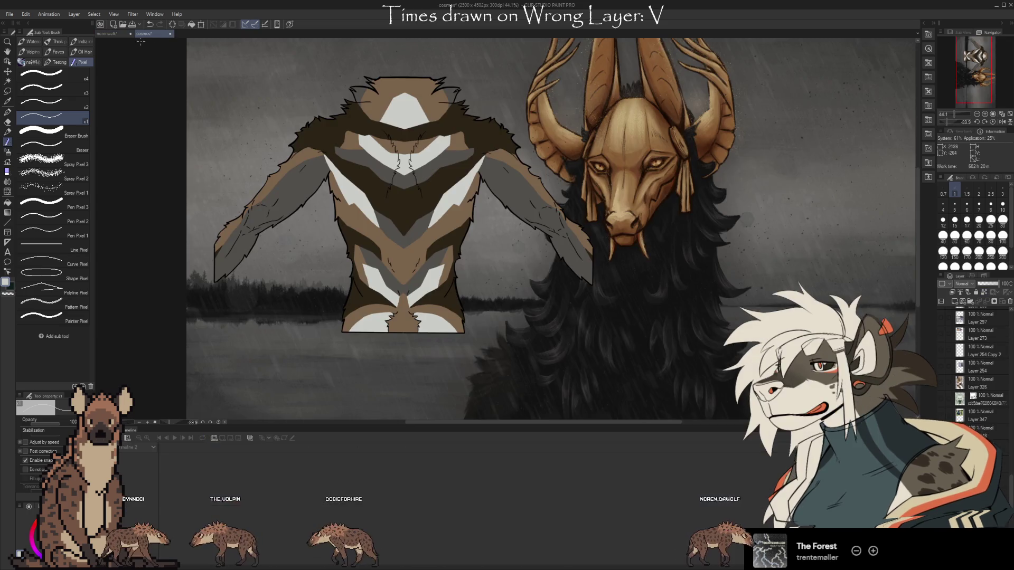
{"action": "left_click", "coordinate": [113, 34]}
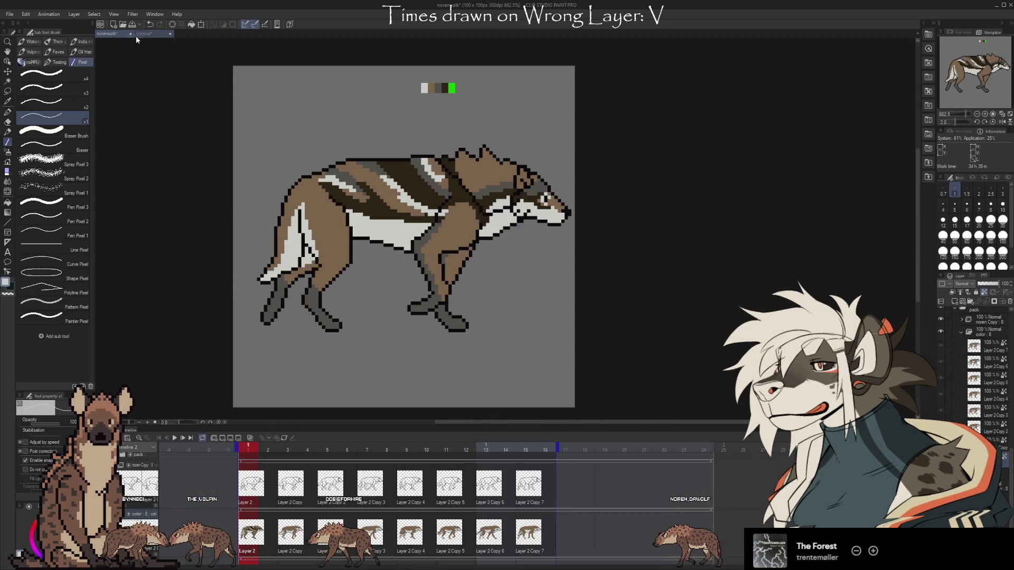
{"action": "left_click", "coordinate": [135, 35]}
{"action": "left_click", "coordinate": [108, 34]}
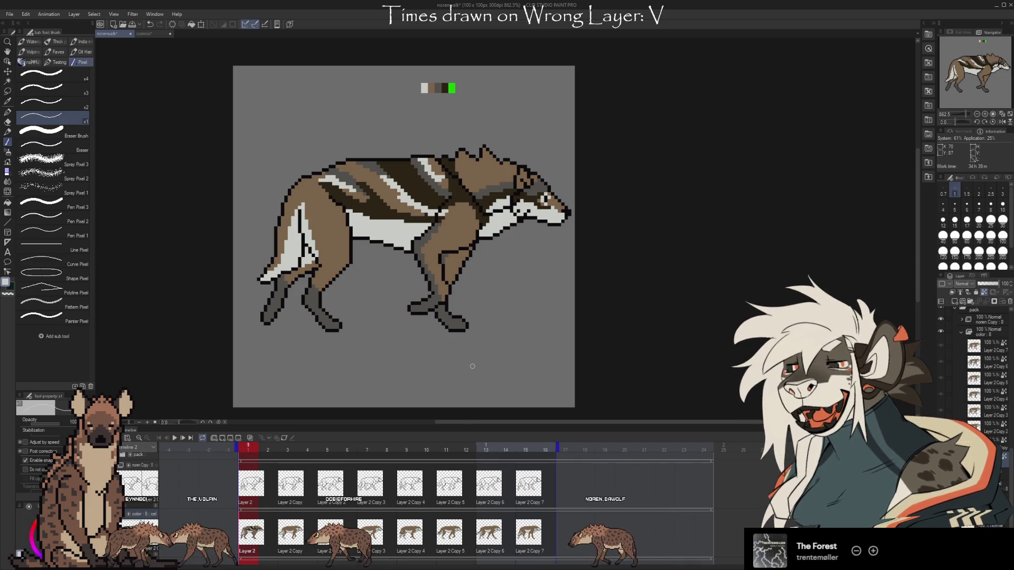
- Sample brown and light grey from the back and paint a light grey patch near the ears
{"action": "left_click", "coordinate": [432, 160], "text": "alt"}
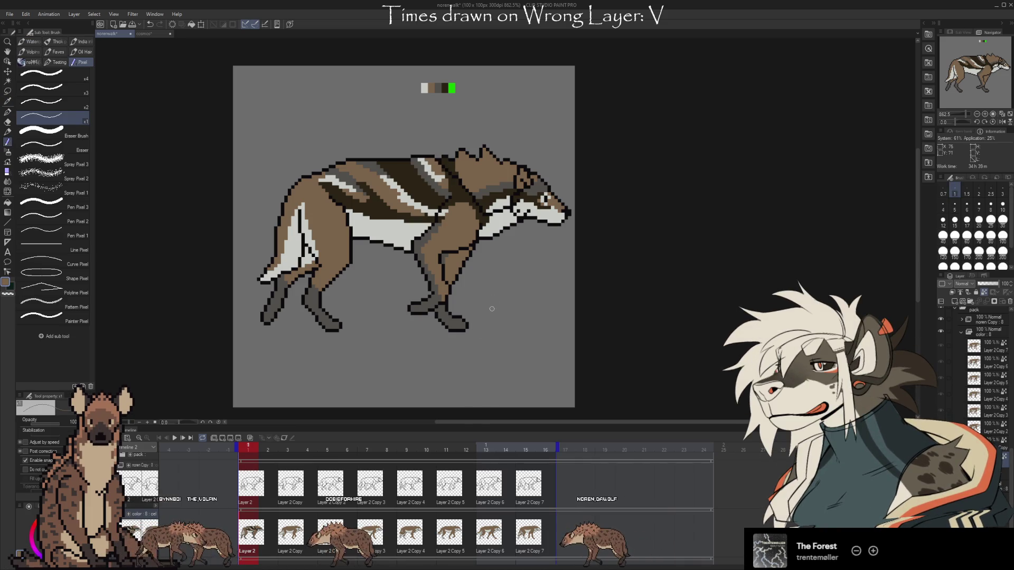
{"action": "left_click", "coordinate": [431, 171], "text": "alt"}
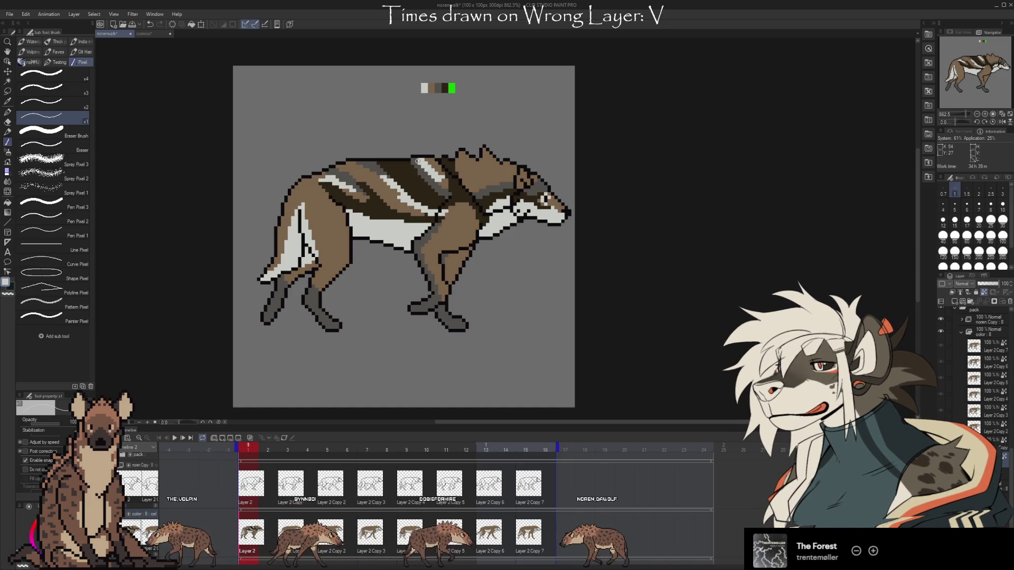
{"action": "left_click", "coordinate": [146, 35]}
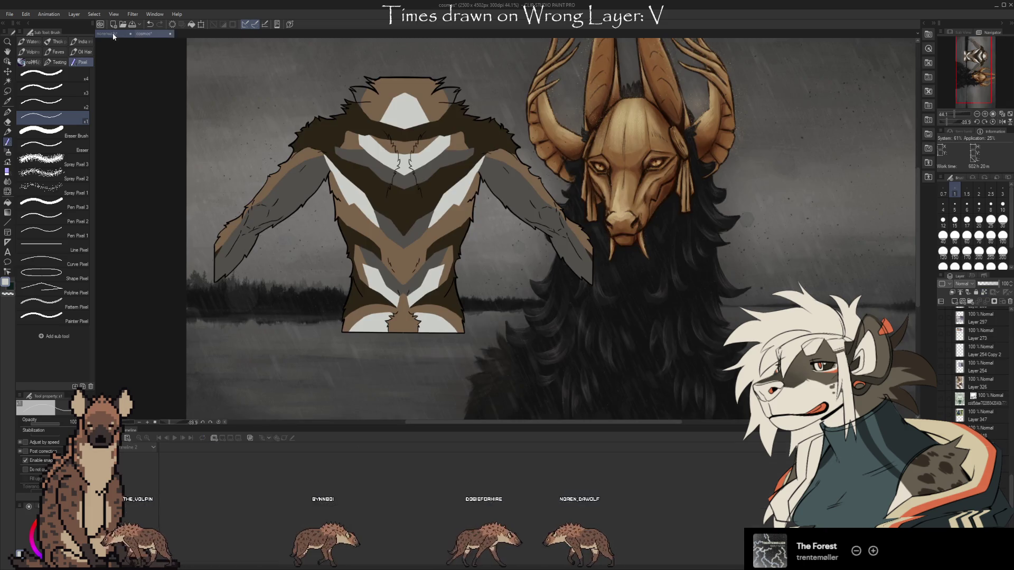
{"action": "left_click", "coordinate": [112, 33]}
{"action": "key", "text": "i"}
{"action": "key", "text": "b"}
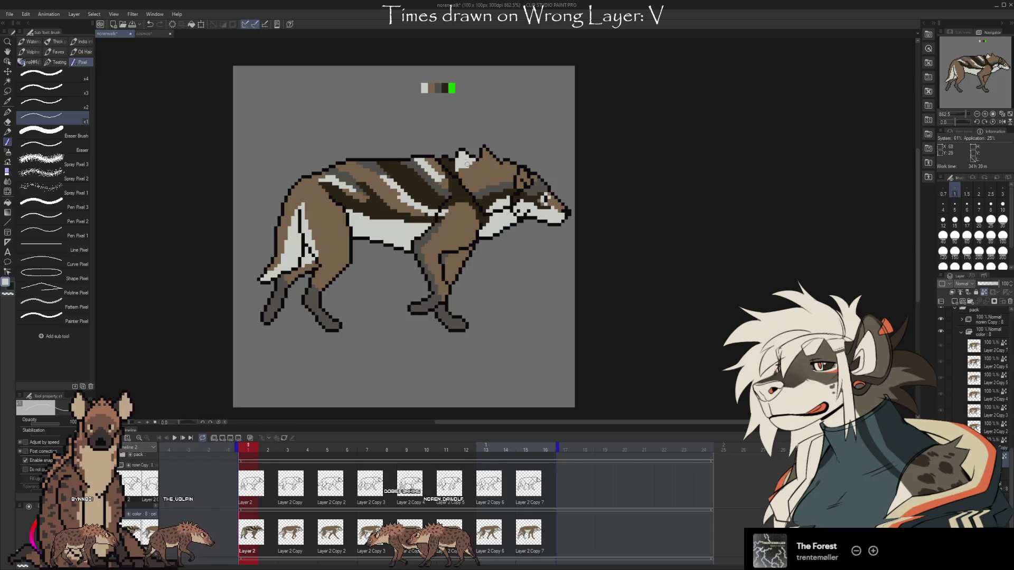
{"action": "left_click_drag", "start_coordinate": [458, 154], "coordinate": [463, 168]}
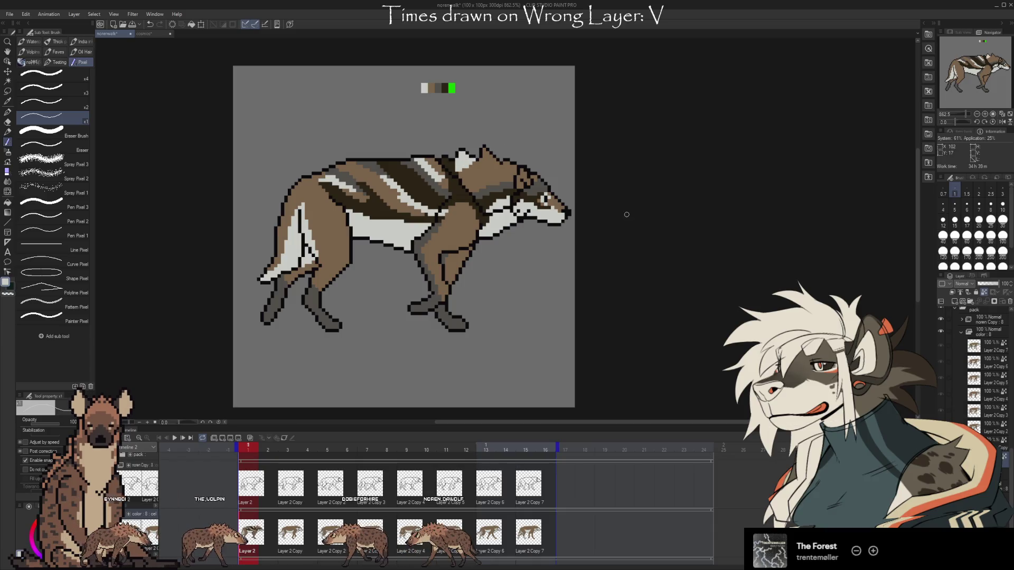
{"action": "left_click_drag", "start_coordinate": [736, 329], "coordinate": [730, 329]}
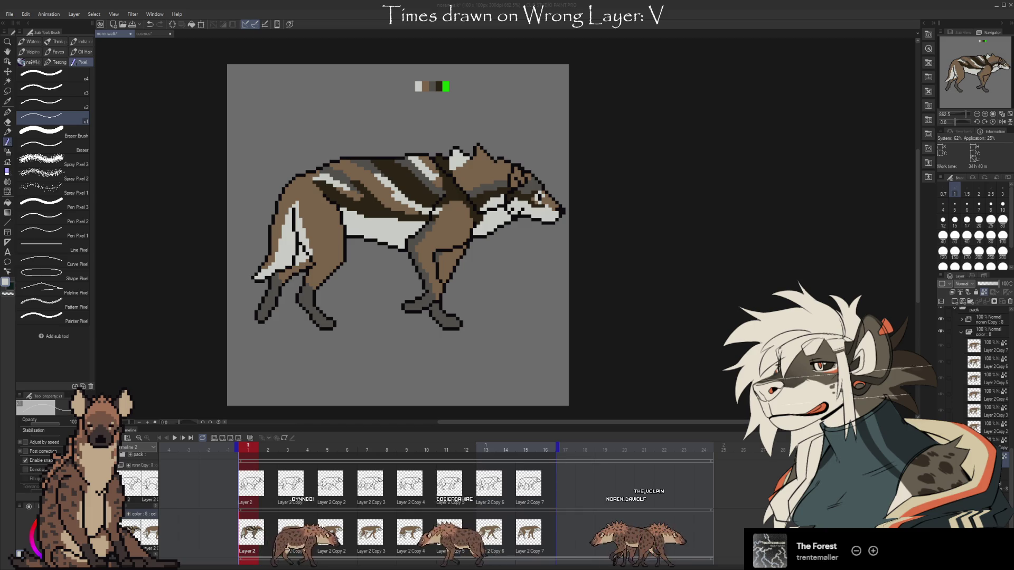
{"action": "key", "text": "ctrl+Tab"}
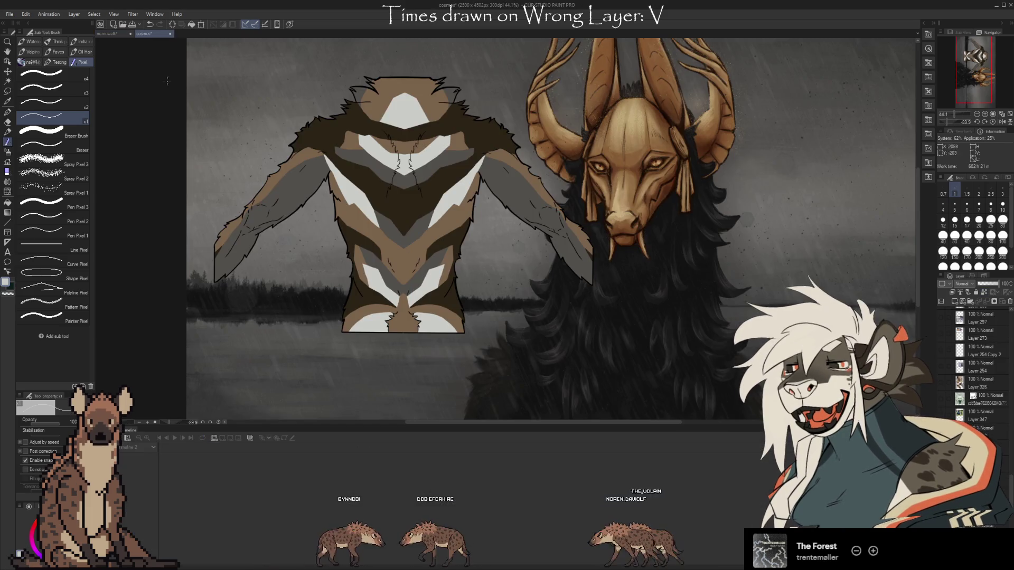
{"action": "scroll", "coordinate": [492, 113], "scroll_direction": "up", "scroll_amount": 2}
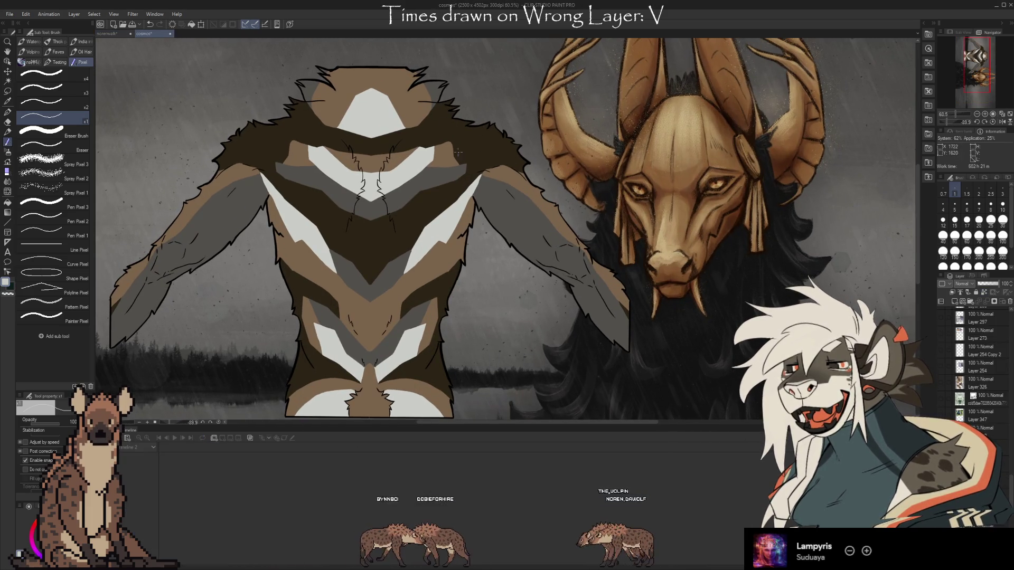
{"action": "scroll", "coordinate": [497, 124], "scroll_direction": "down", "scroll_amount": 1}
{"action": "left_click", "coordinate": [108, 33]}
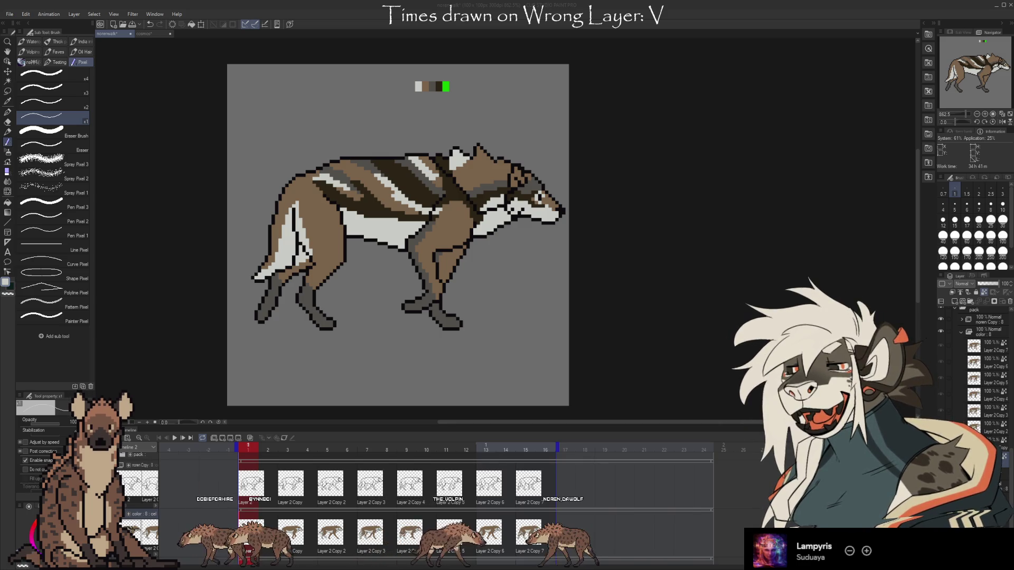
- Add light highlight pixels down the edge of the wolf's dark hind leg
{"action": "key", "text": "i"}
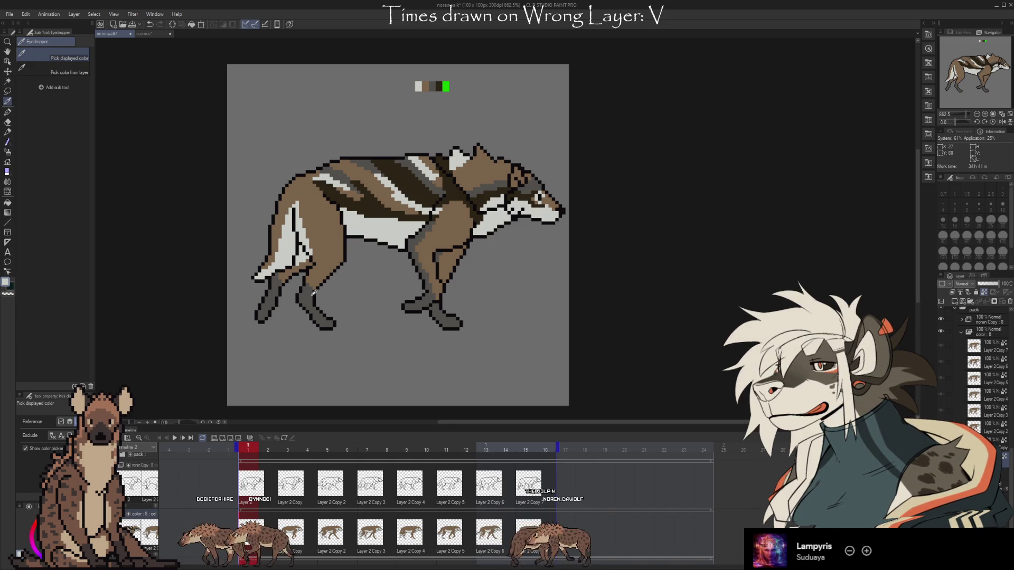
{"action": "key", "text": "b"}
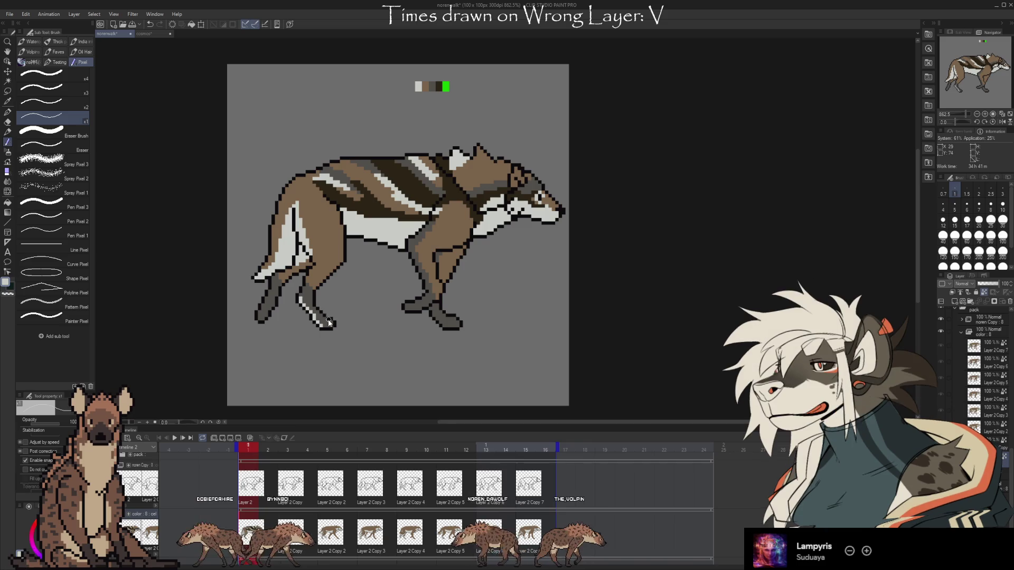
{"action": "left_click_drag", "start_coordinate": [274, 283], "coordinate": [268, 296]}
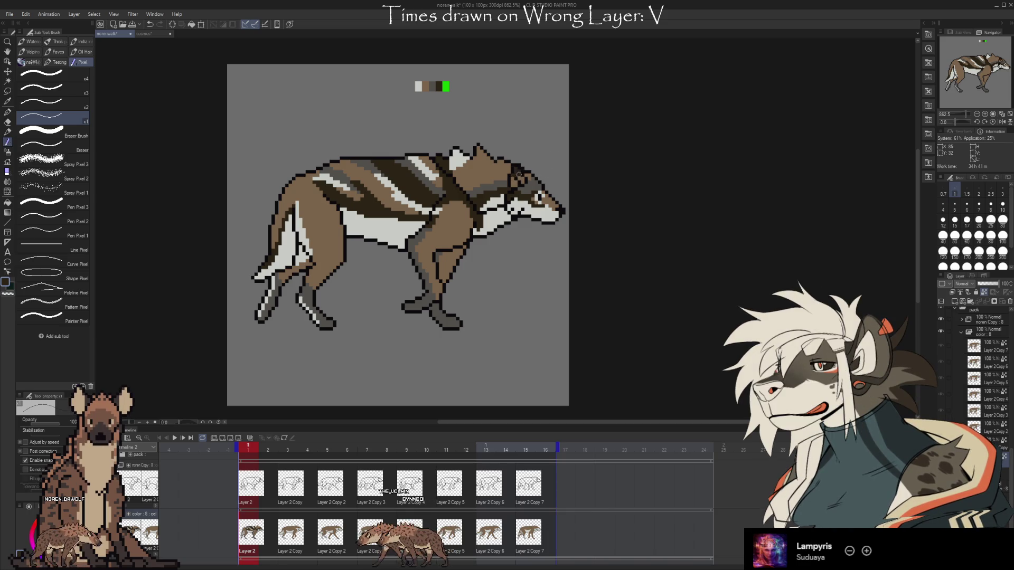
- Sample brown from the wolf's head, then add light grey highlight pixels near the front paw
{"action": "key", "text": "i"}
{"action": "left_click", "coordinate": [538, 206]}
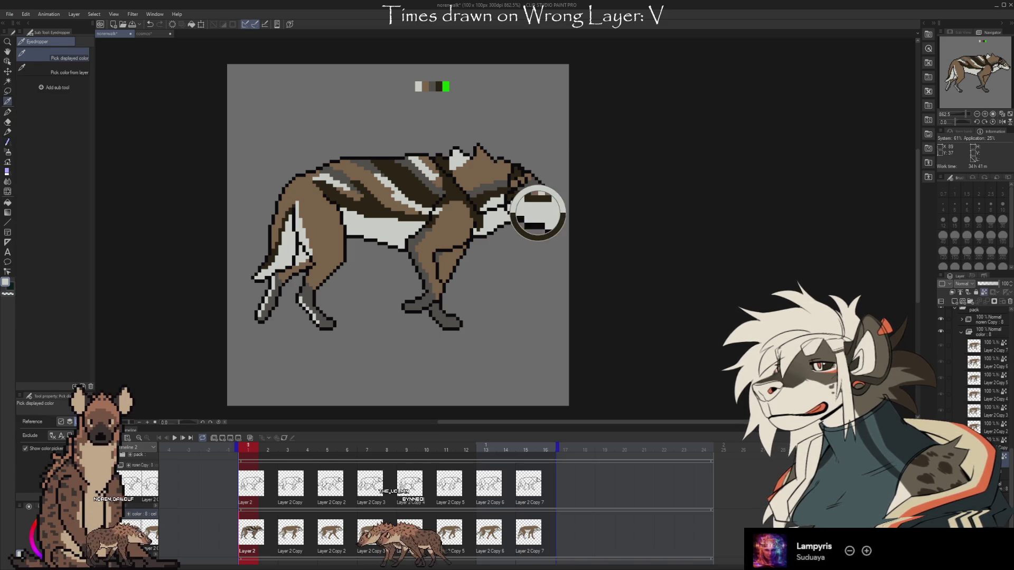
{"action": "key", "text": "b"}
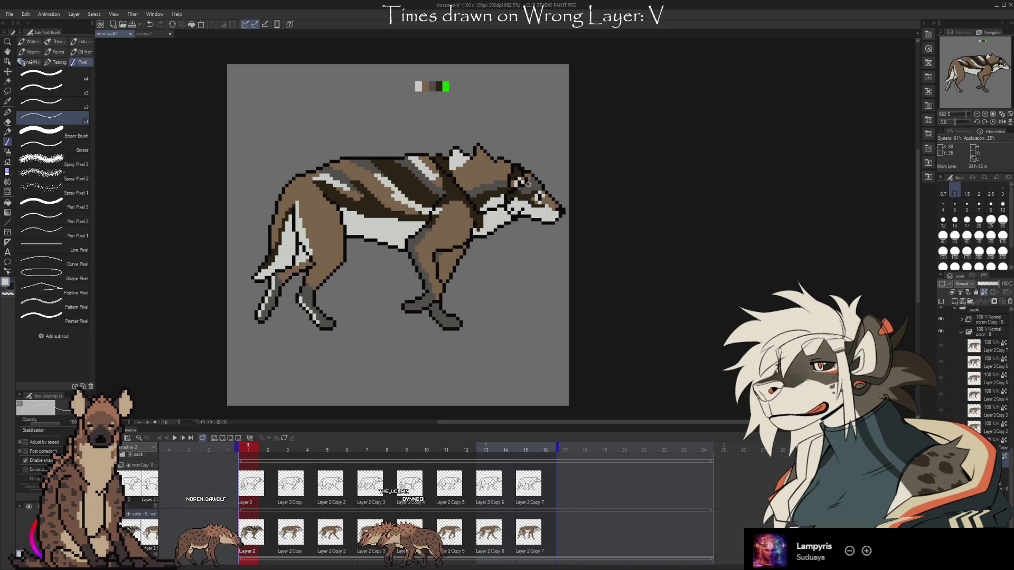
{"action": "key", "text": "i"}
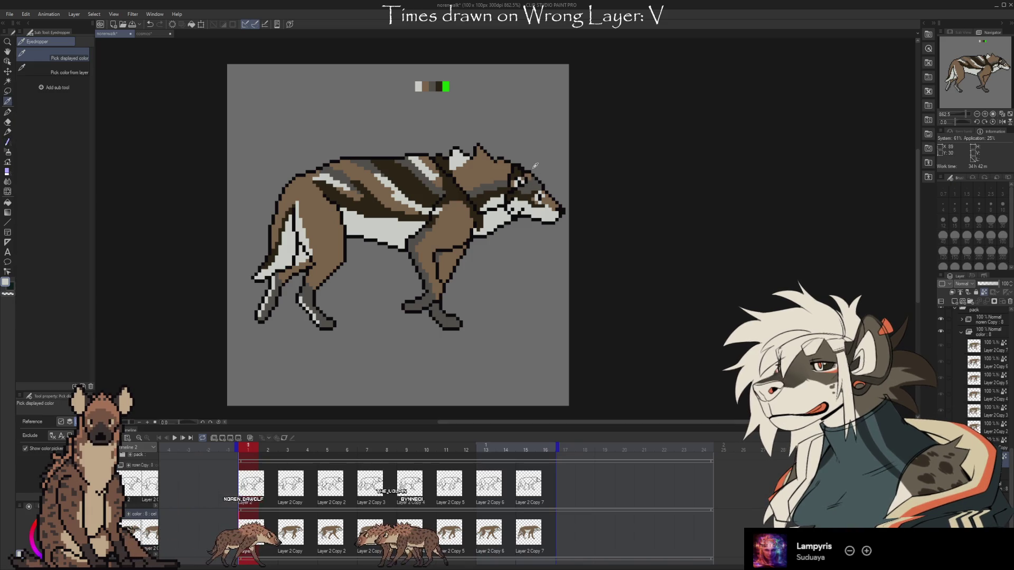
{"action": "left_click", "coordinate": [523, 177]}
{"action": "key", "text": "b"}
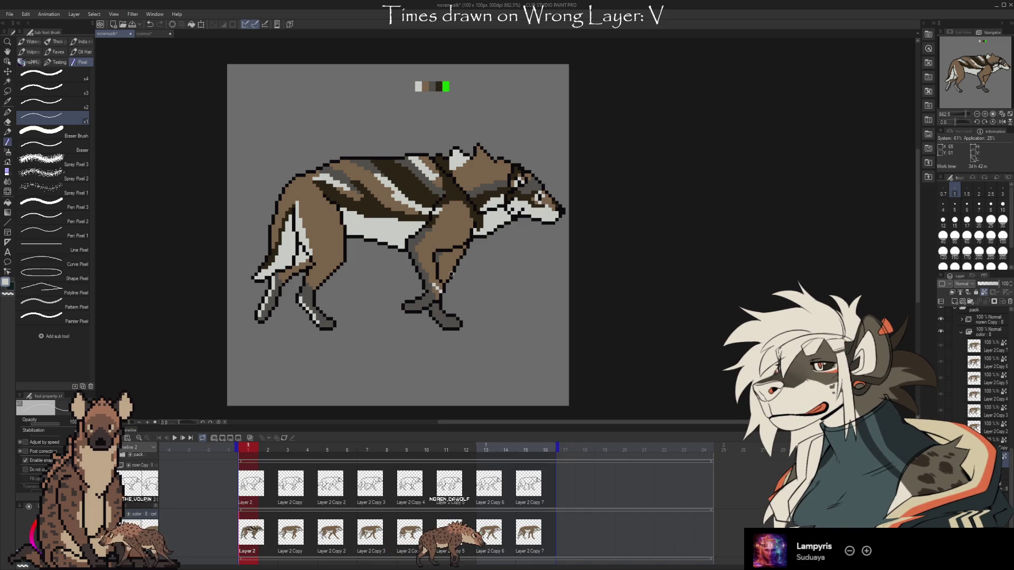
{"action": "left_click", "coordinate": [435, 288]}
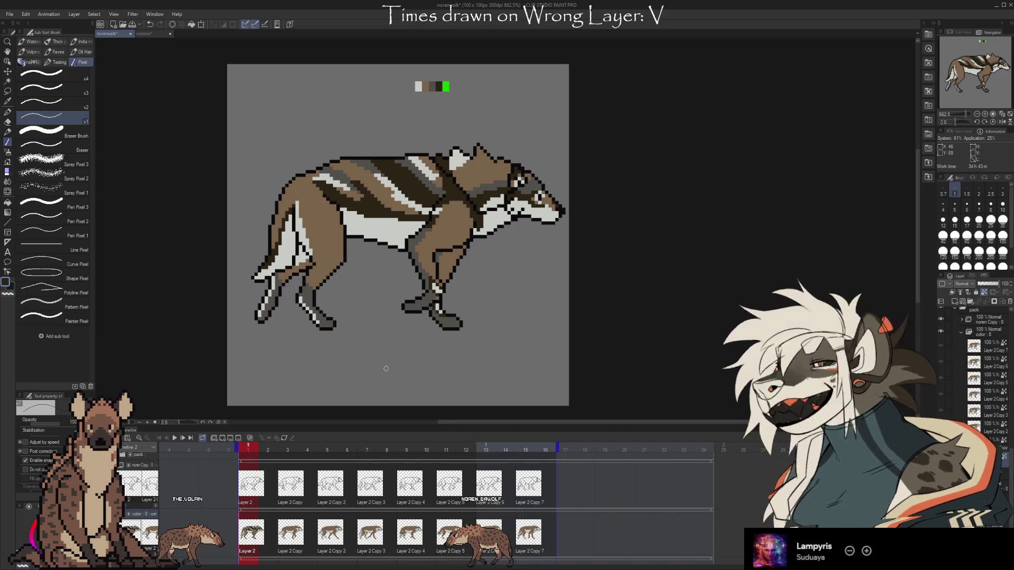
- Pick the green swatch and paint green marks up the hind leg and along the flank
{"action": "left_click", "coordinate": [445, 86], "text": "alt"}
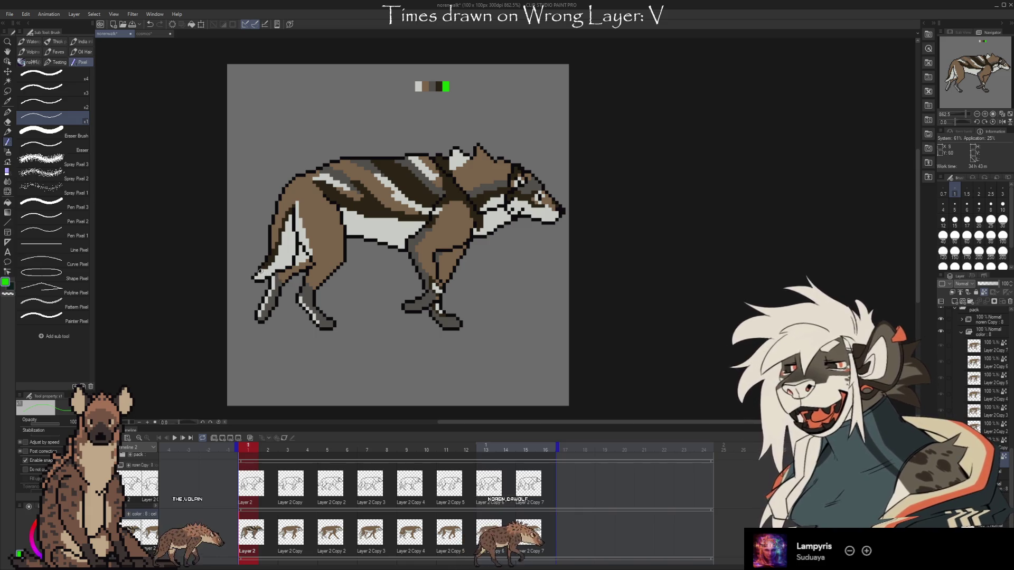
{"action": "left_click", "coordinate": [269, 266]}
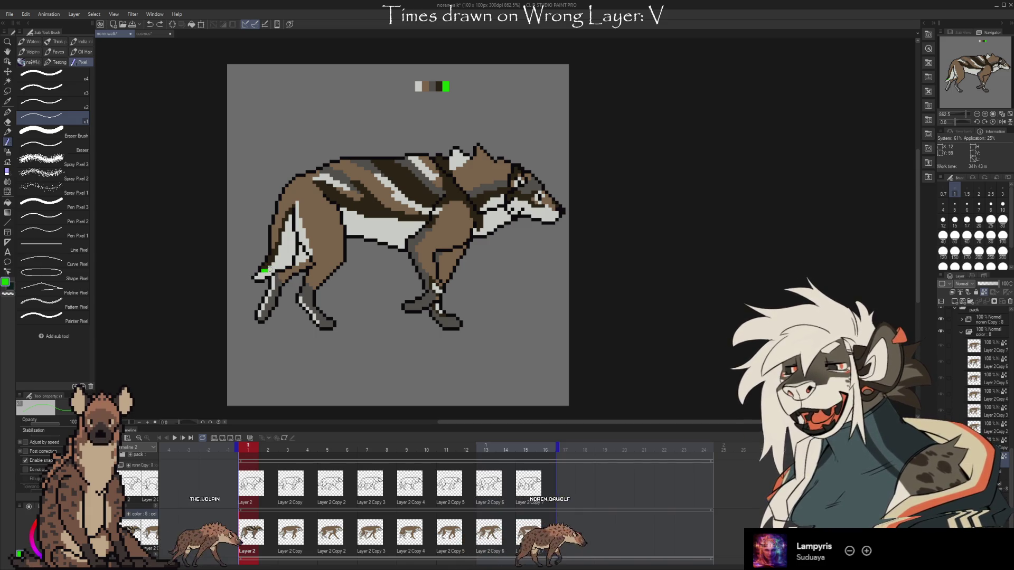
{"action": "left_click_drag", "start_coordinate": [259, 274], "coordinate": [280, 254]}
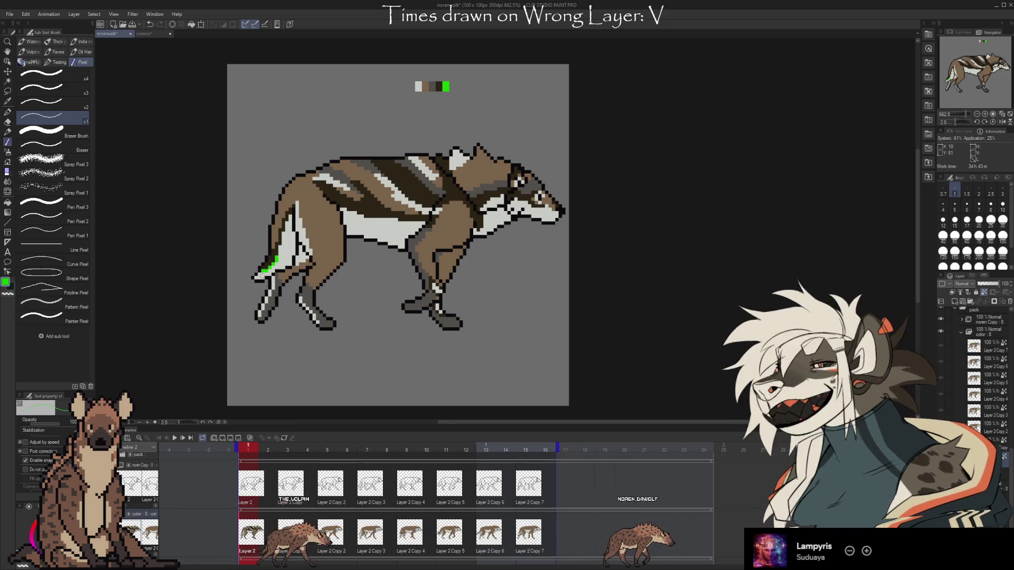
{"action": "left_click", "coordinate": [262, 273]}
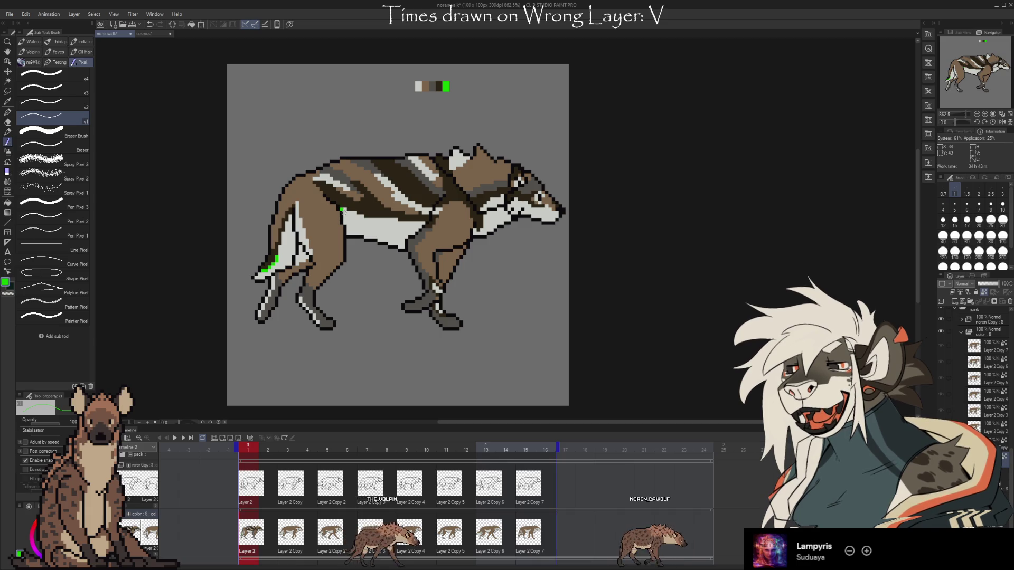
{"action": "left_click_drag", "start_coordinate": [342, 210], "coordinate": [397, 220]}
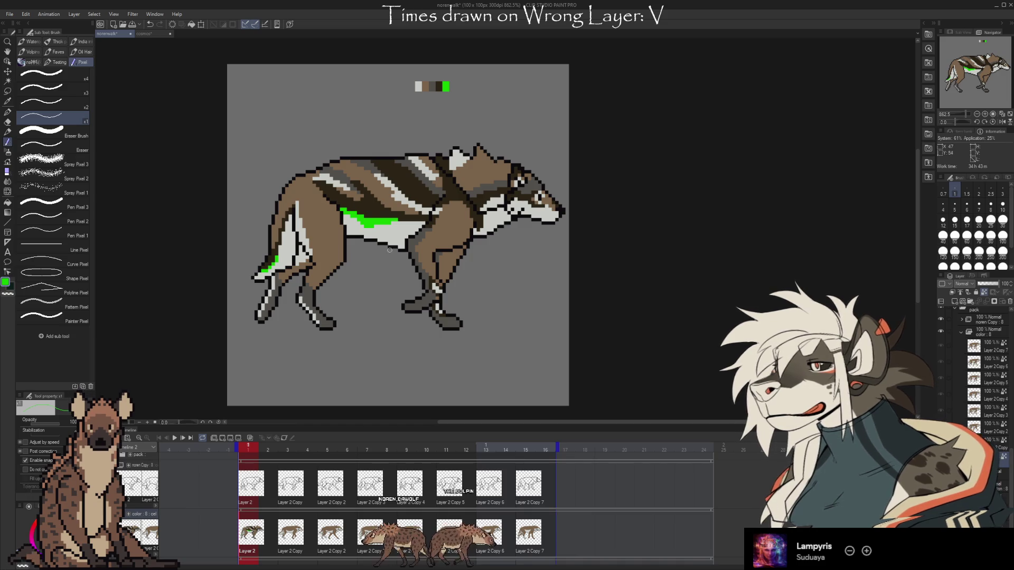
- Tidy the green marks by toggling transparent colour with C and sampling the coat brown
{"action": "key", "text": "c"}
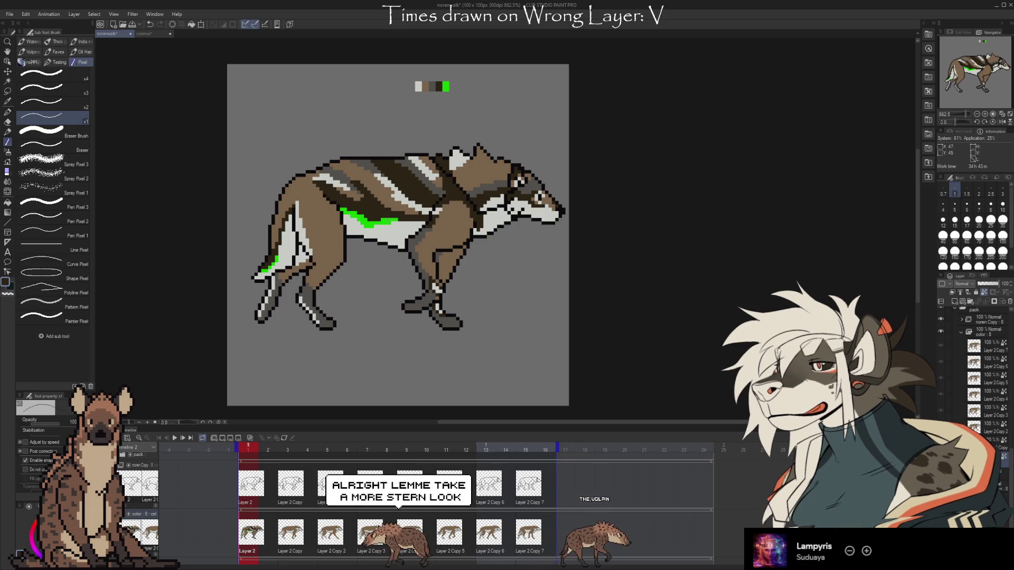
{"action": "key", "text": "c"}
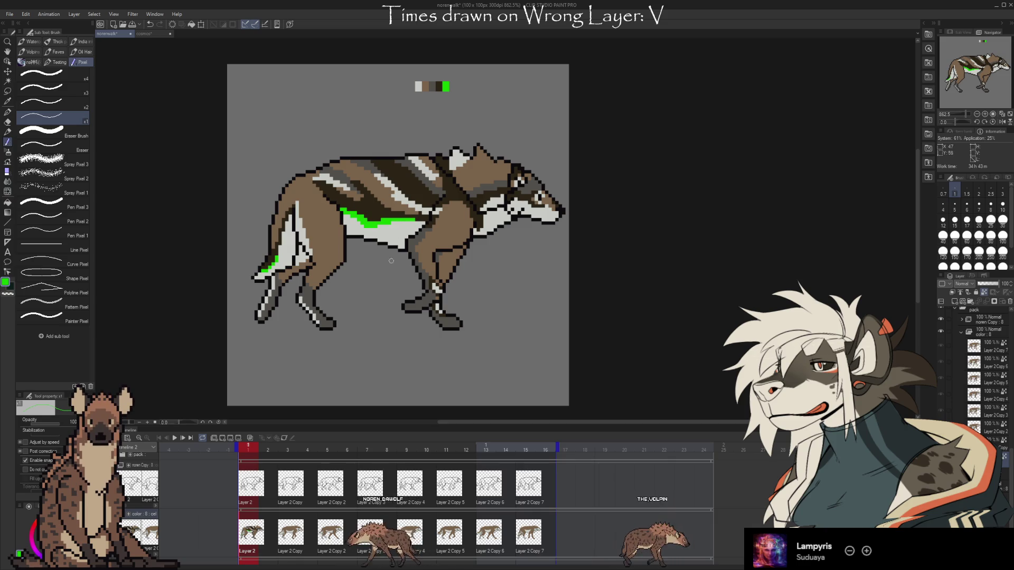
{"action": "key", "text": "c"}
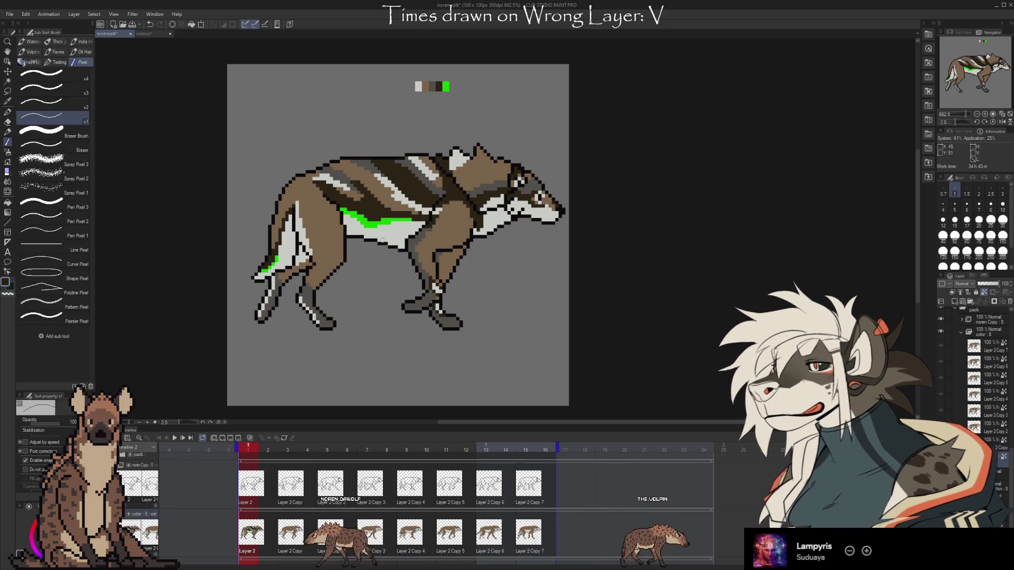
{"action": "left_click", "coordinate": [412, 210], "text": "alt"}
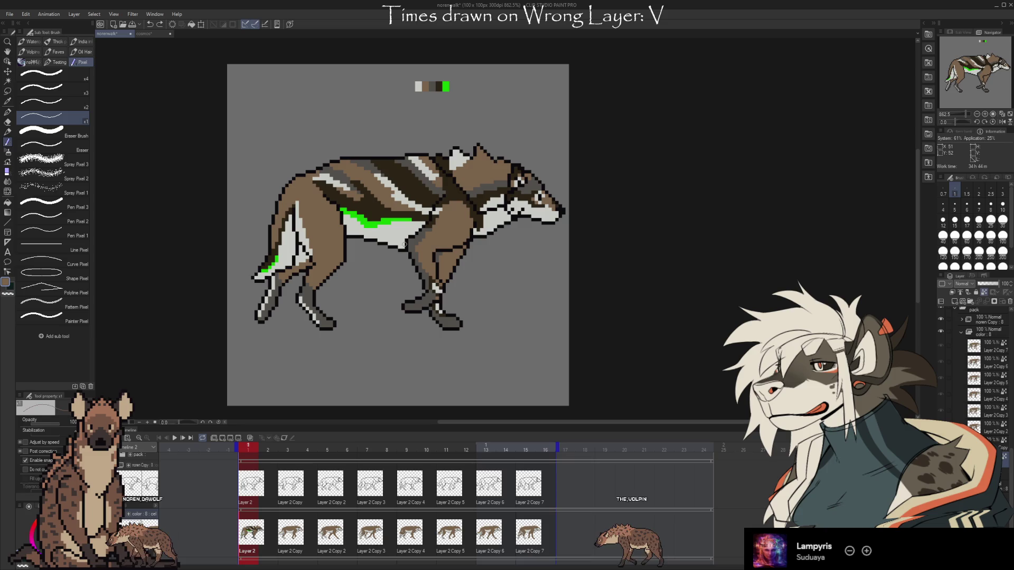
{"action": "key", "text": "c"}
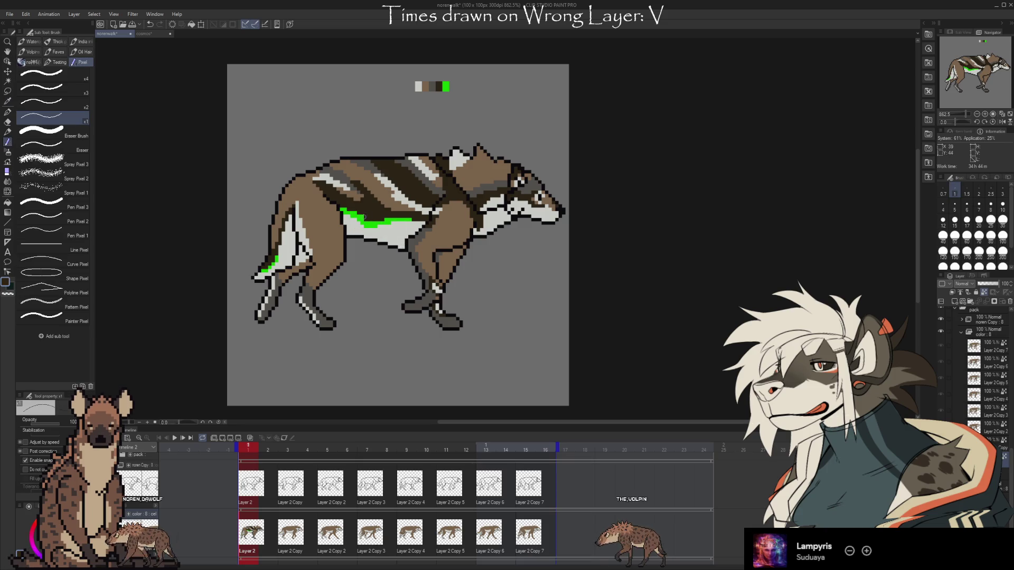
{"action": "key", "text": "c"}
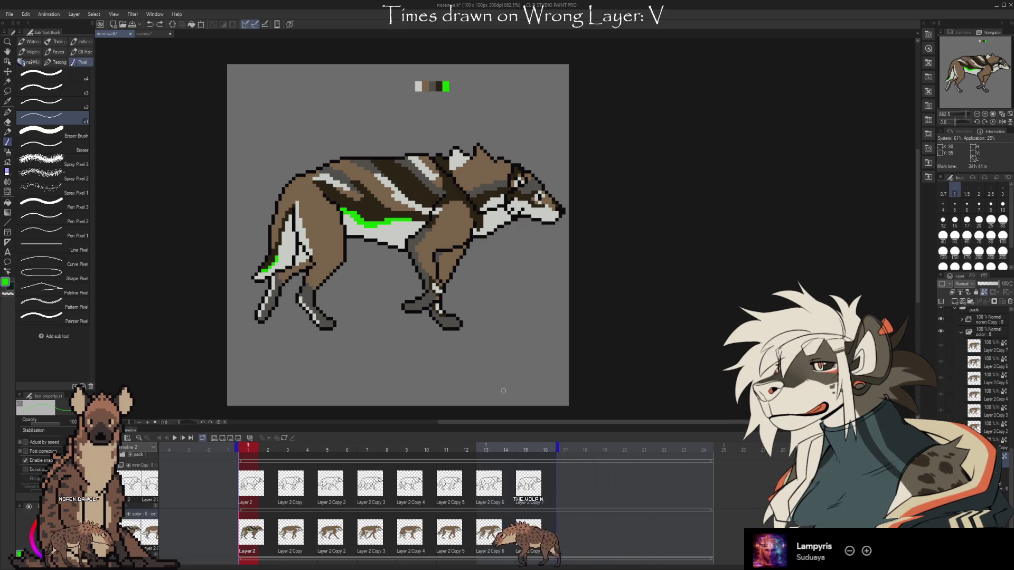
- Zoom in and shift the enlarged hyena slightly right in view
{"action": "scroll", "coordinate": [503, 391], "scroll_direction": "up", "scroll_amount": 3}
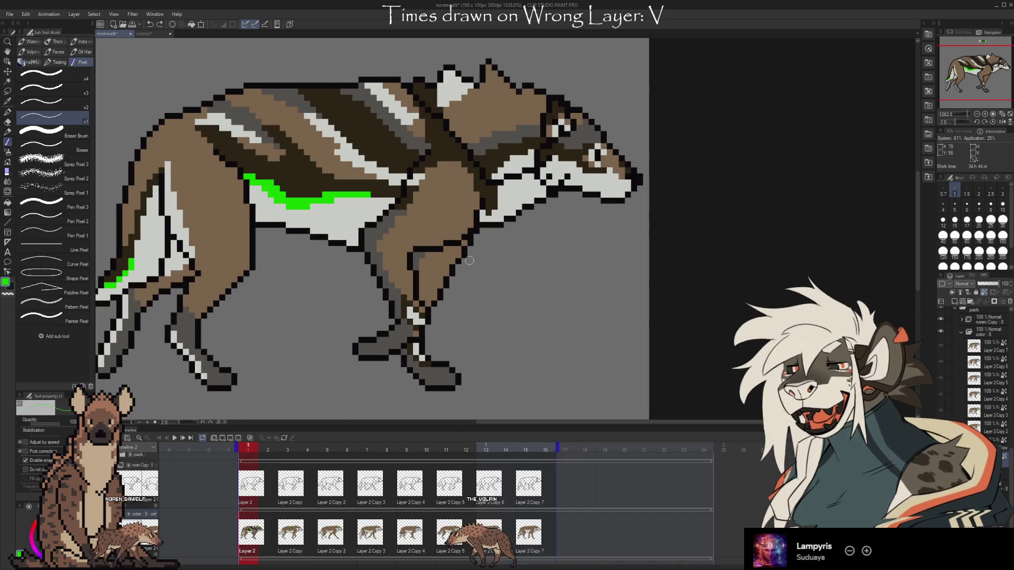
{"action": "mouse_move", "coordinate": [559, 288]}
{"action": "left_mouse_down"}
{"action": "mouse_move", "coordinate": [586, 304]}
{"action": "mouse_move", "coordinate": [575, 303]}
{"action": "left_mouse_up"}
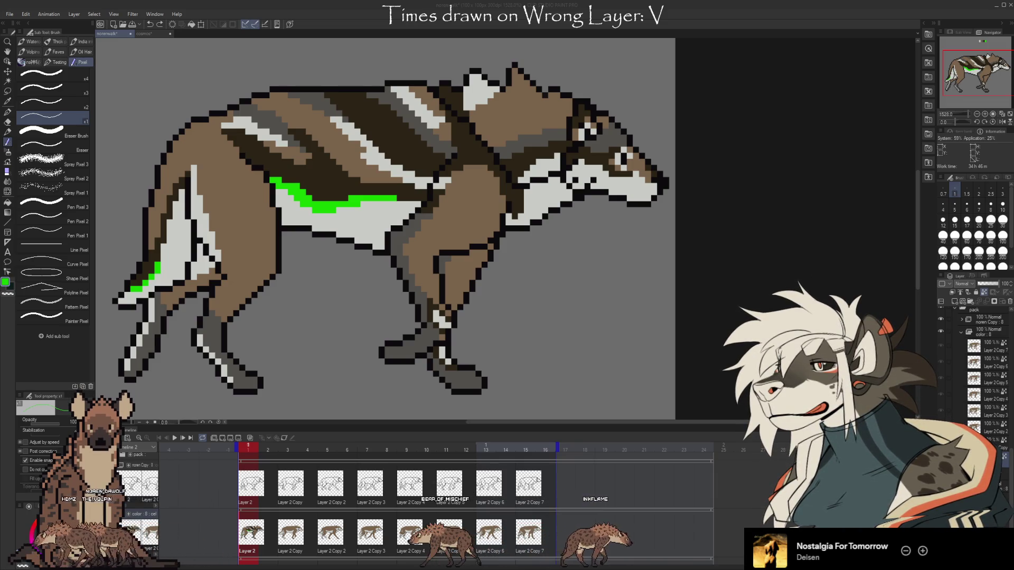
- Switch to transparent colour, zoom out over the whole sprite, and sample the hind leg's brown
{"action": "key", "text": "c"}
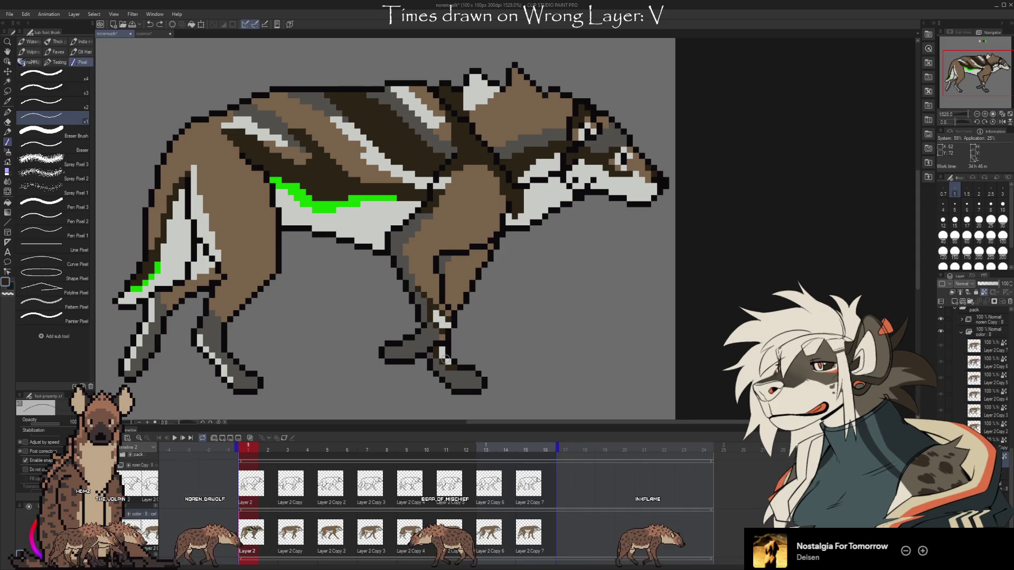
{"action": "scroll", "coordinate": [475, 380], "scroll_direction": "down", "scroll_amount": 5}
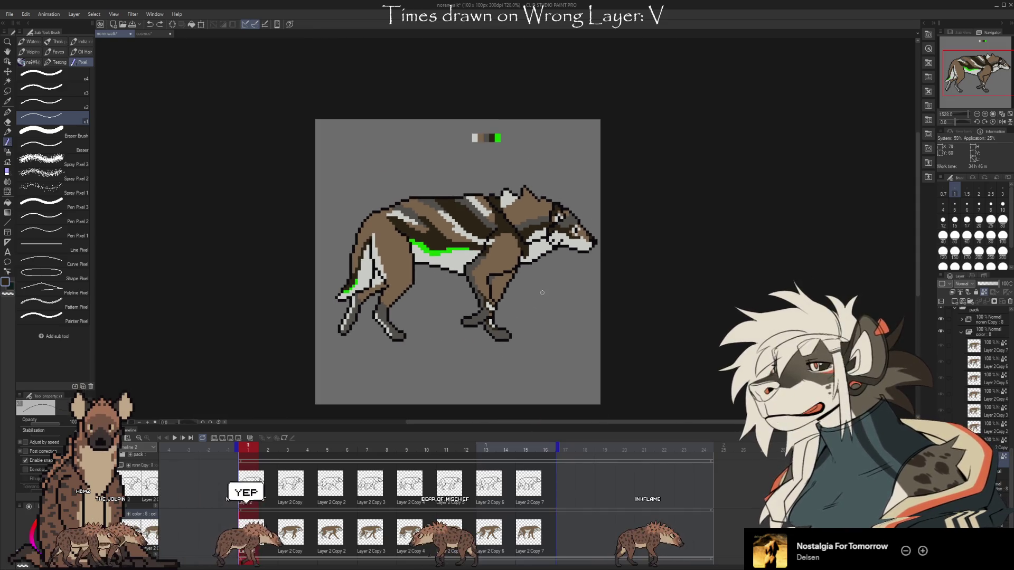
{"action": "scroll", "coordinate": [541, 297], "scroll_direction": "up", "scroll_amount": 5}
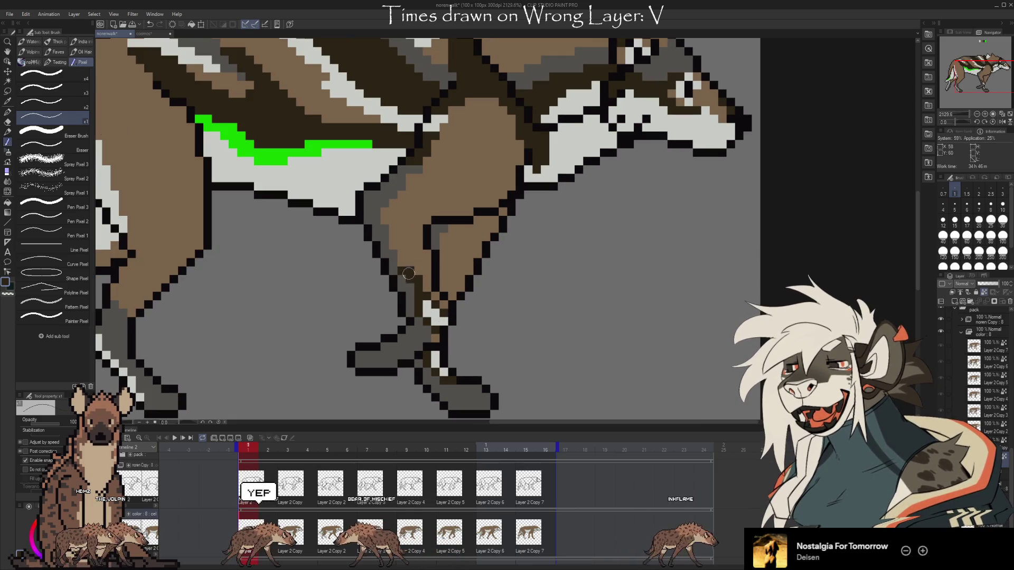
{"action": "scroll", "coordinate": [473, 337], "scroll_direction": "down", "scroll_amount": 2}
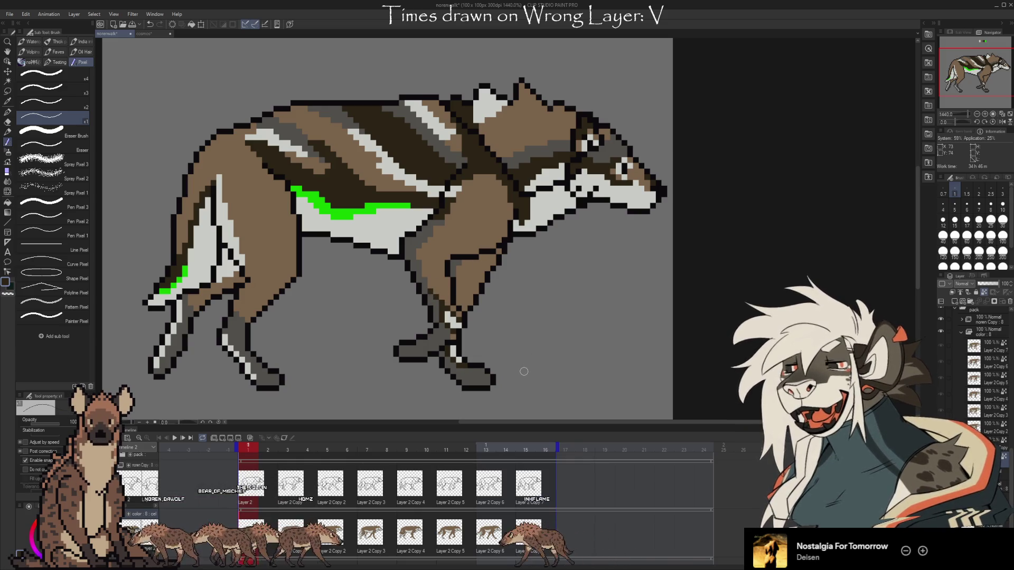
{"action": "scroll", "coordinate": [524, 371], "scroll_direction": "down", "scroll_amount": 2}
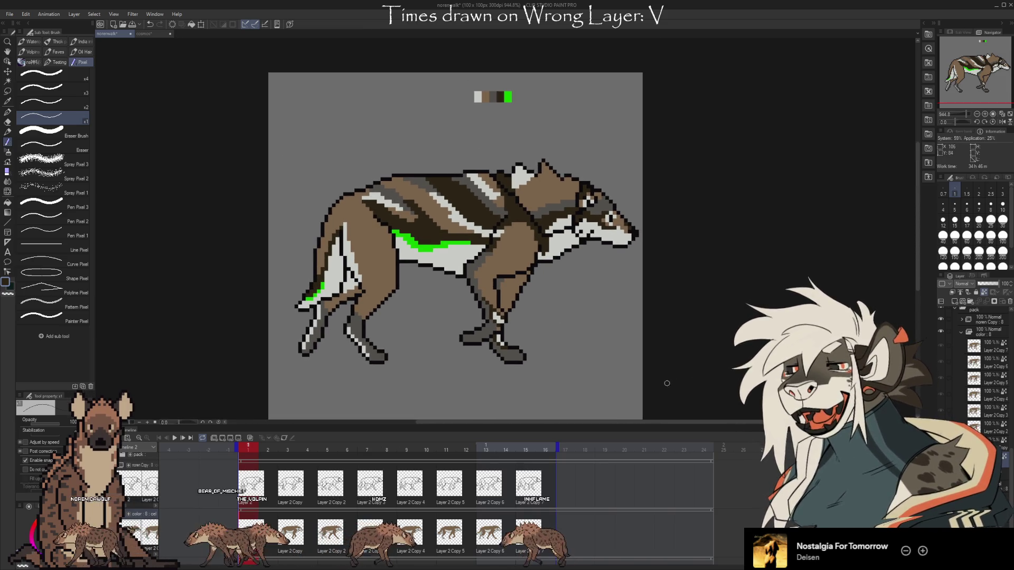
{"action": "left_click", "coordinate": [317, 280], "text": "alt"}
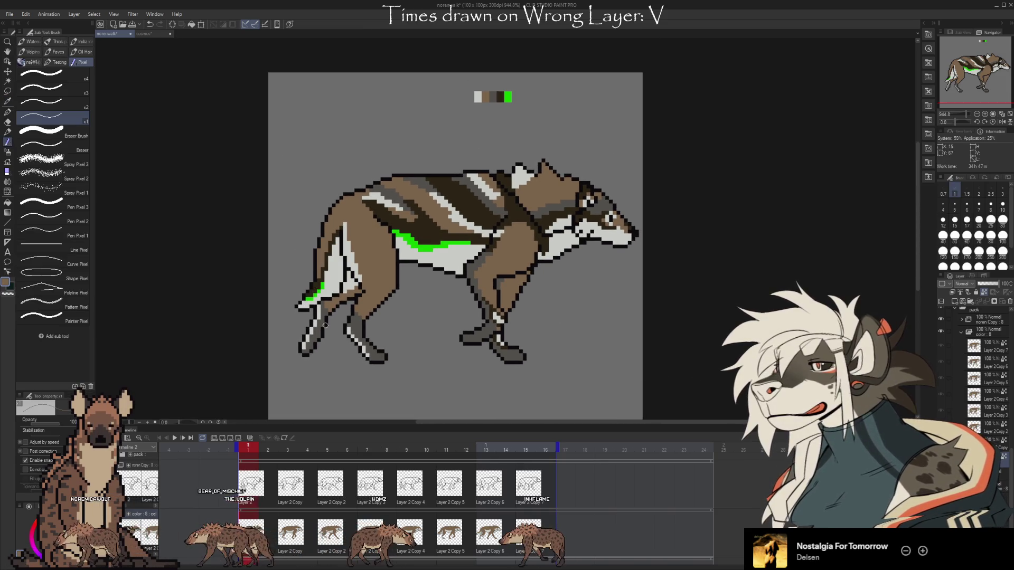
{"action": "scroll", "coordinate": [683, 341], "scroll_direction": "right", "scroll_amount": 2}
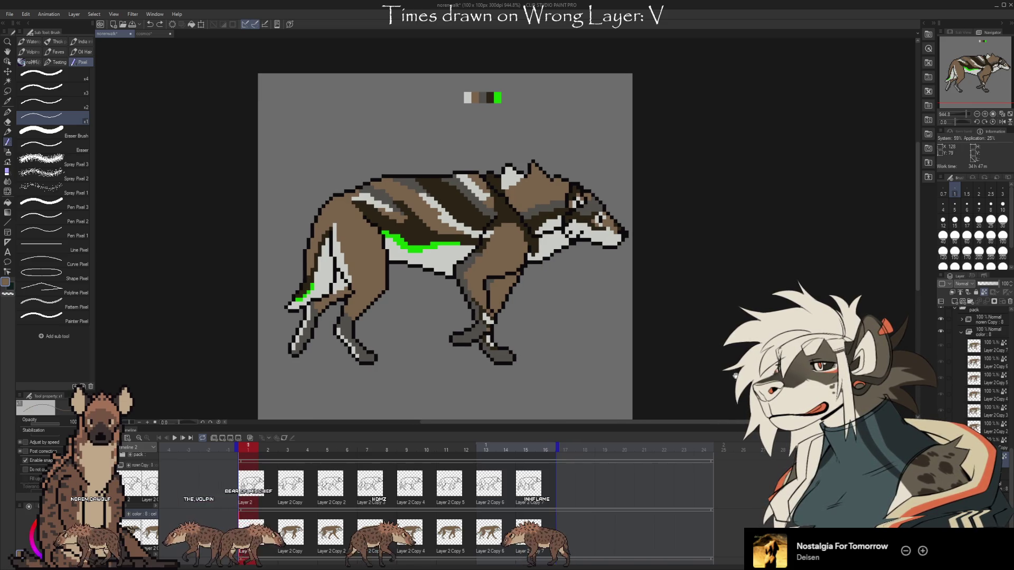
{"action": "scroll", "coordinate": [736, 376], "scroll_direction": "right", "scroll_amount": 2}
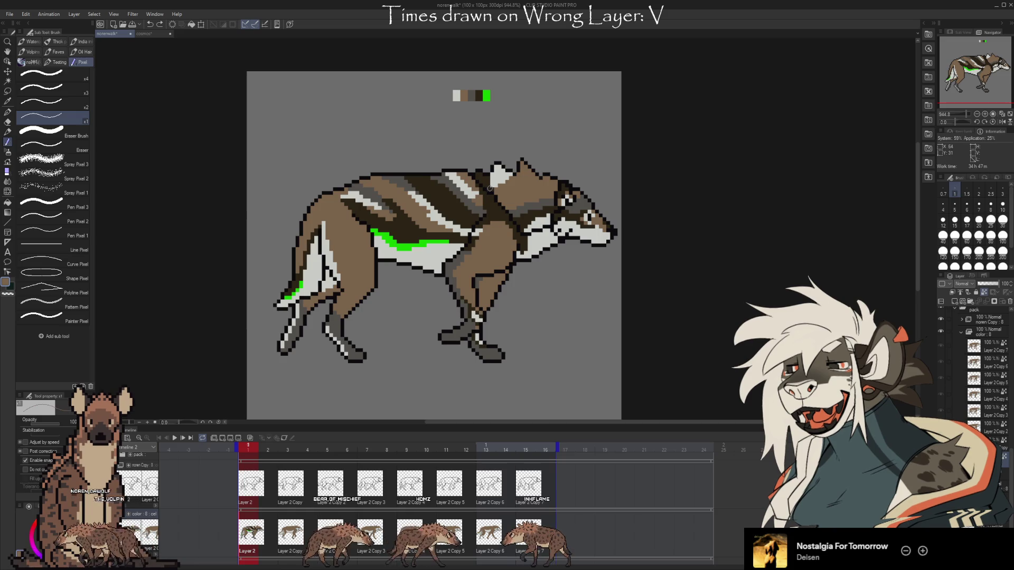
- Sample the neck's dark outline, then brown and light grey from the legs, ending on coat brown
{"action": "left_click", "coordinate": [492, 191], "text": "alt"}
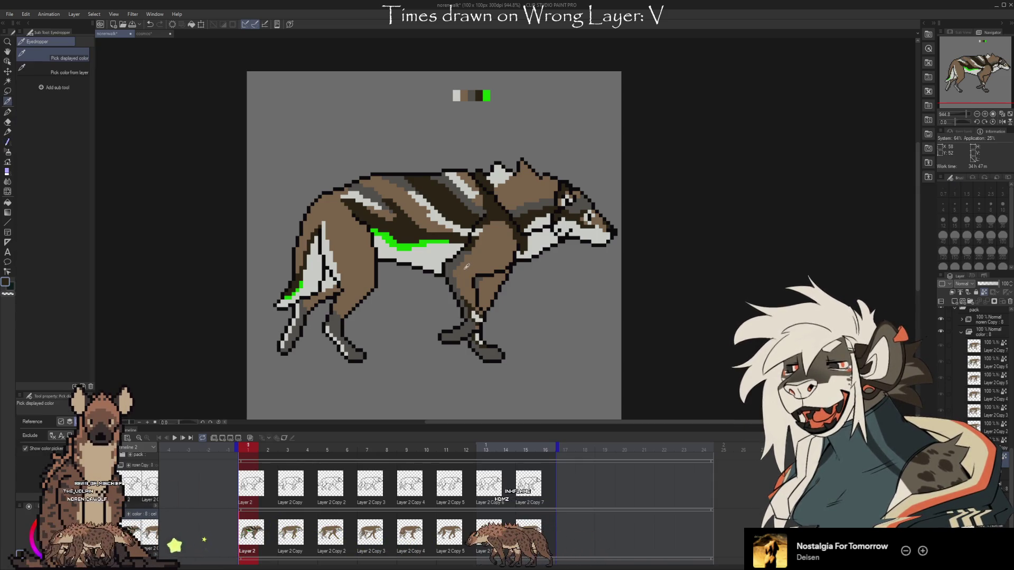
{"action": "left_click", "coordinate": [457, 270], "text": "alt"}
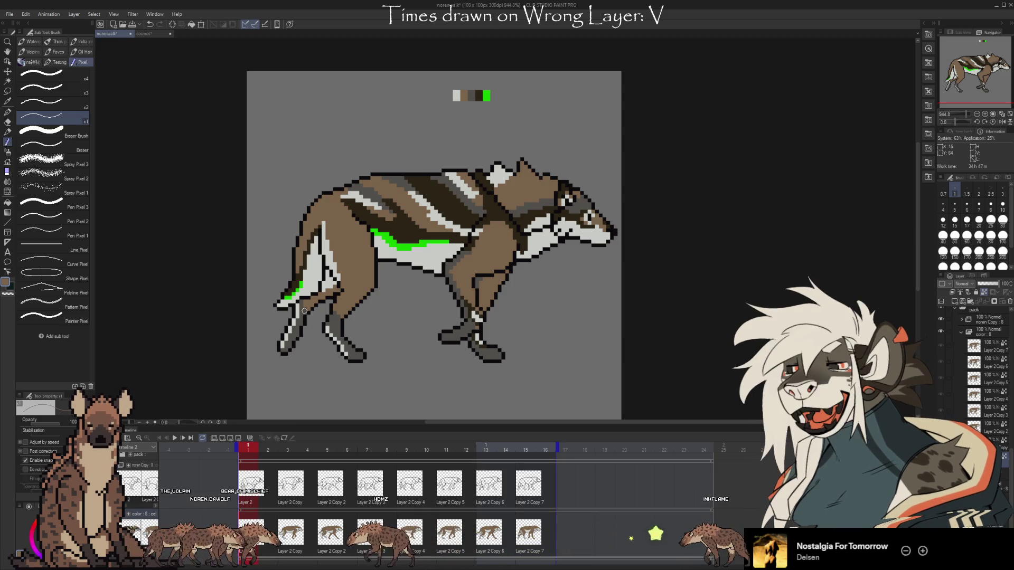
{"action": "key", "text": "i"}
{"action": "key", "text": "b"}
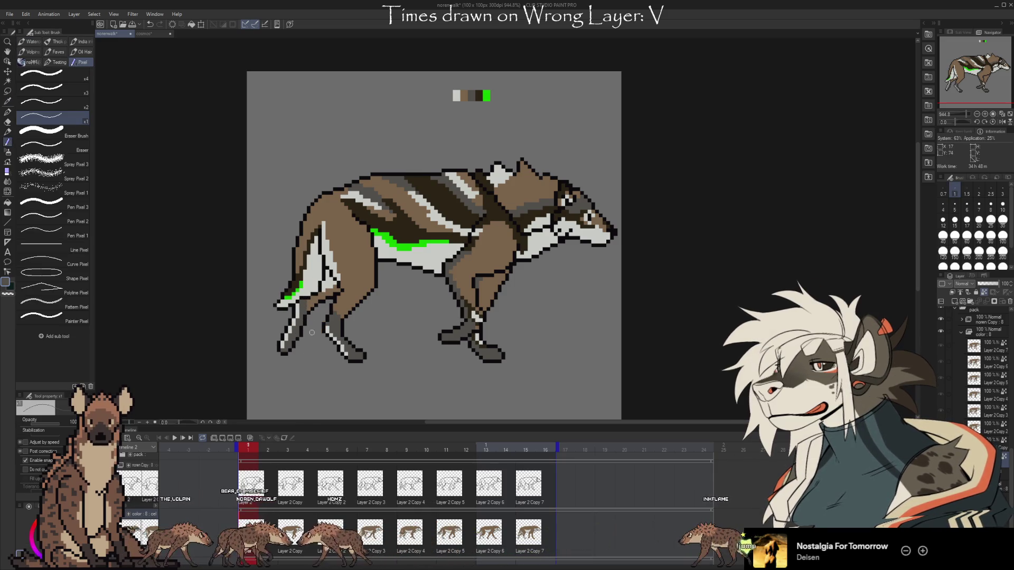
{"action": "left_click", "coordinate": [309, 319], "text": "alt"}
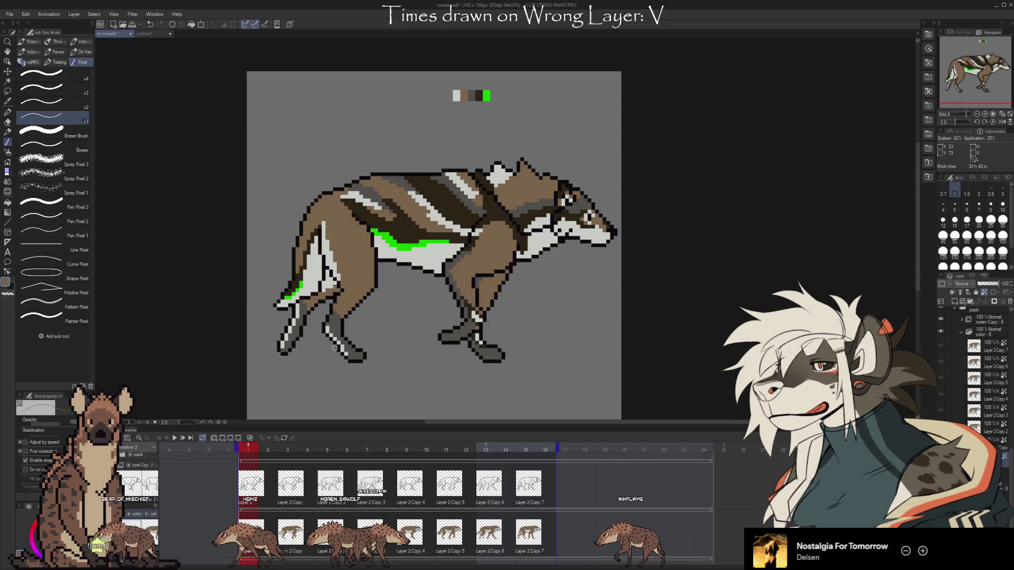
{"action": "left_click", "coordinate": [328, 327], "text": "alt"}
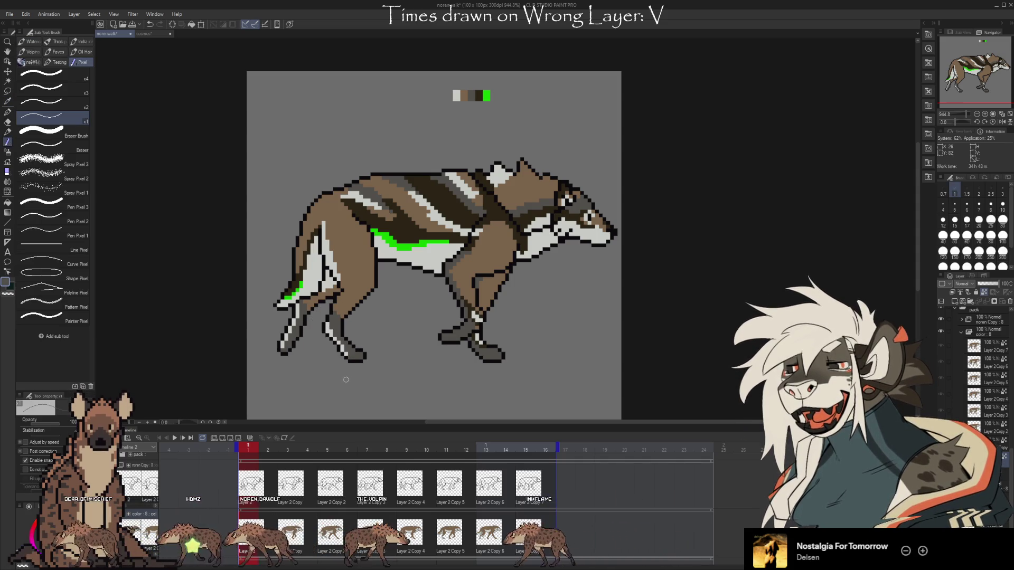
{"action": "left_click", "coordinate": [337, 314], "text": "alt"}
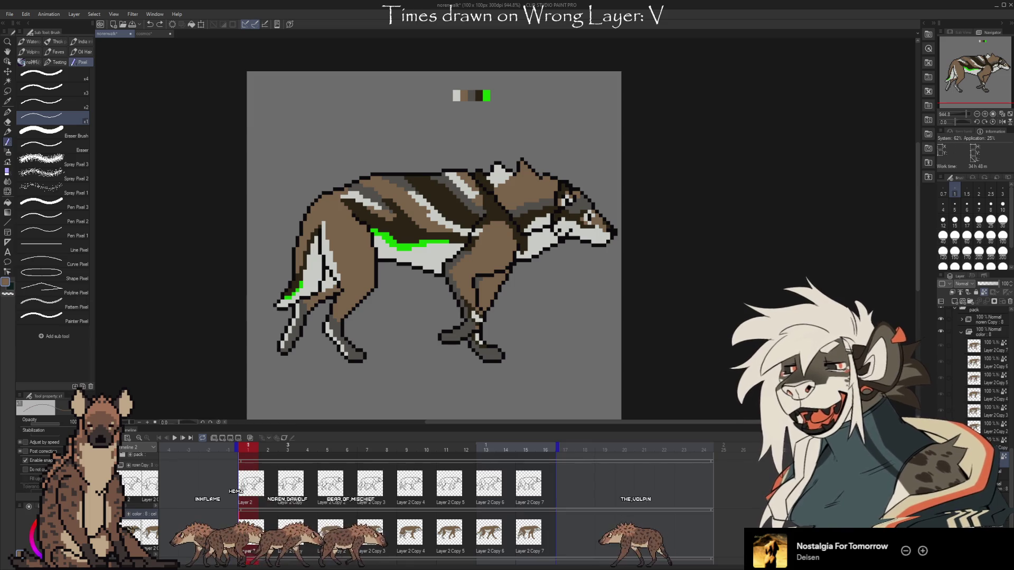
- Play back the walk cycle, step through its frames, and return to frame 5
{"action": "key", "text": "space"}
{"action": "left_click", "coordinate": [403, 558]}
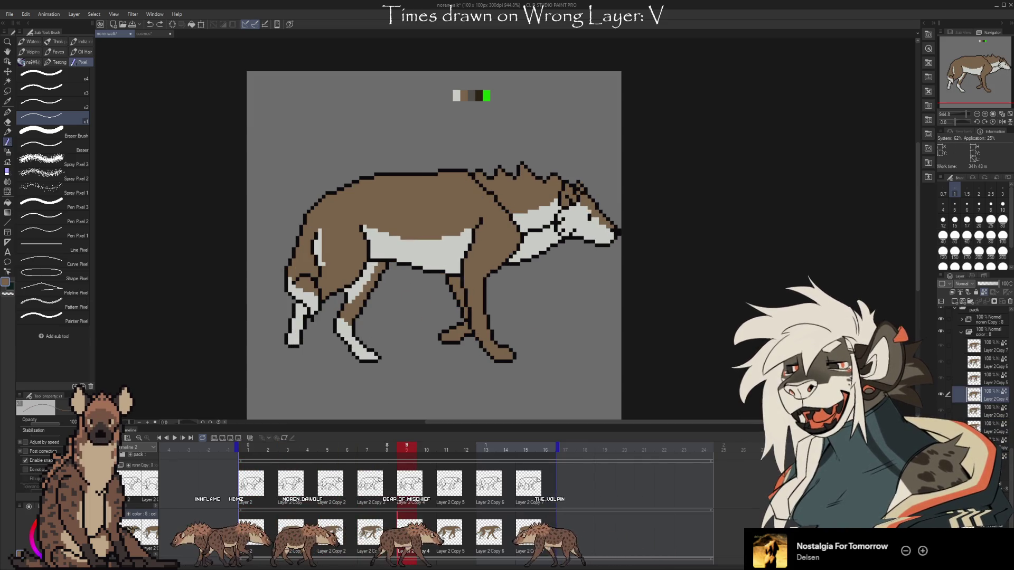
{"action": "key", "text": "space"}
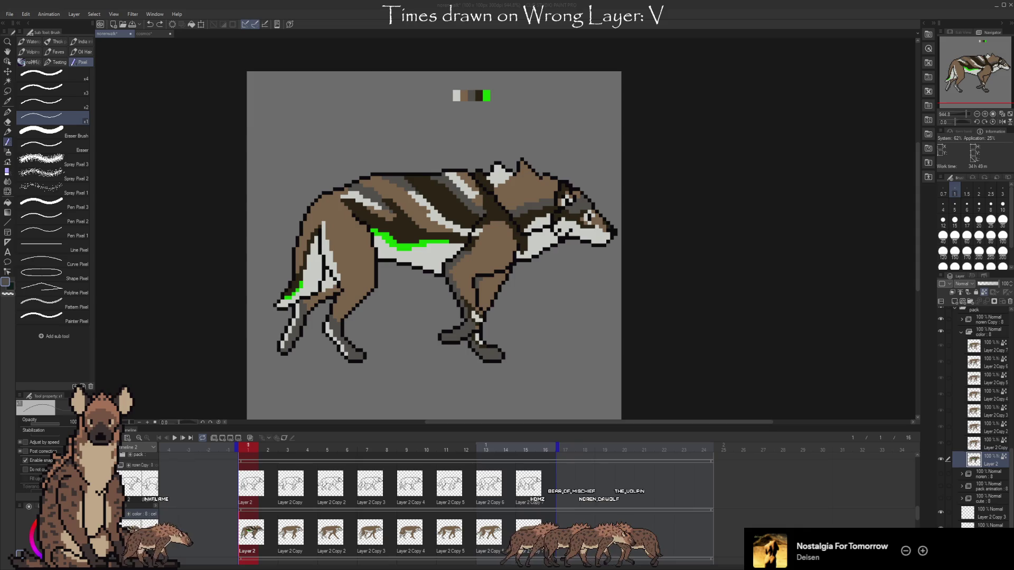
- Hide the brown figure layer in the cosmos document, then return to the norenwalk document
{"action": "left_click", "coordinate": [149, 33]}
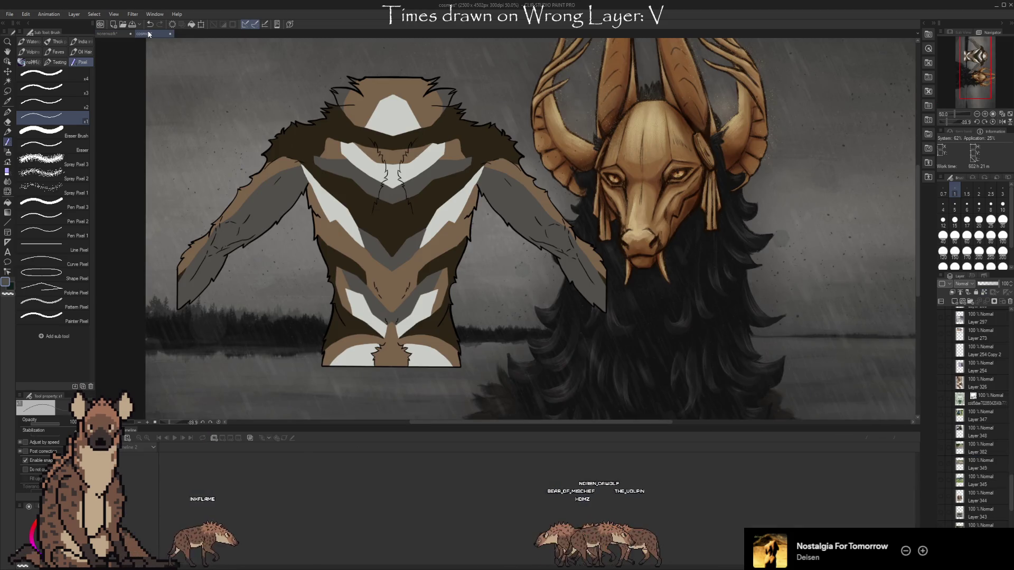
{"action": "scroll", "coordinate": [1010, 505], "scroll_direction": "down", "scroll_amount": 5}
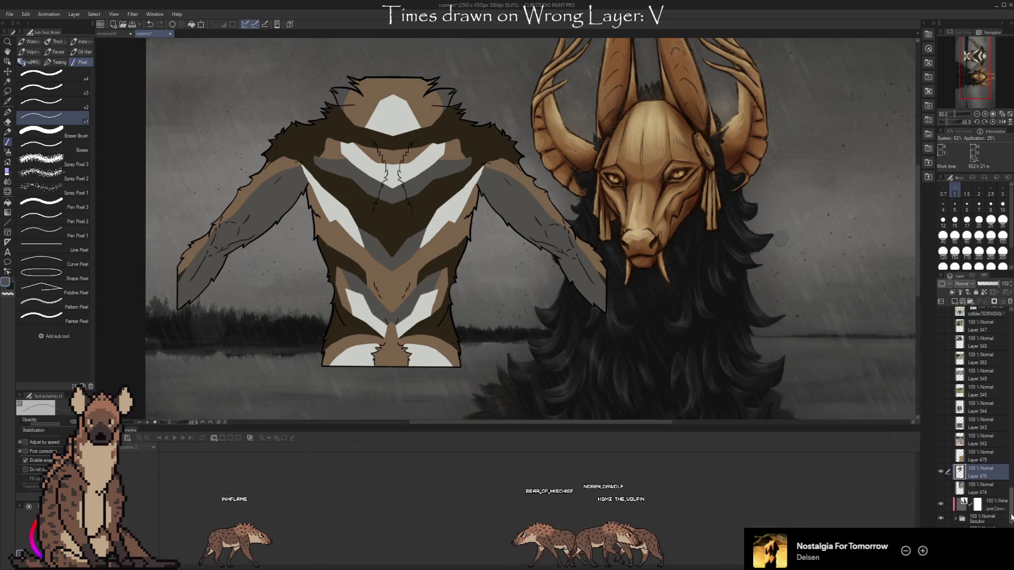
{"action": "left_click", "coordinate": [944, 465]}
{"action": "scroll", "coordinate": [1010, 510], "scroll_direction": "up", "scroll_amount": 2}
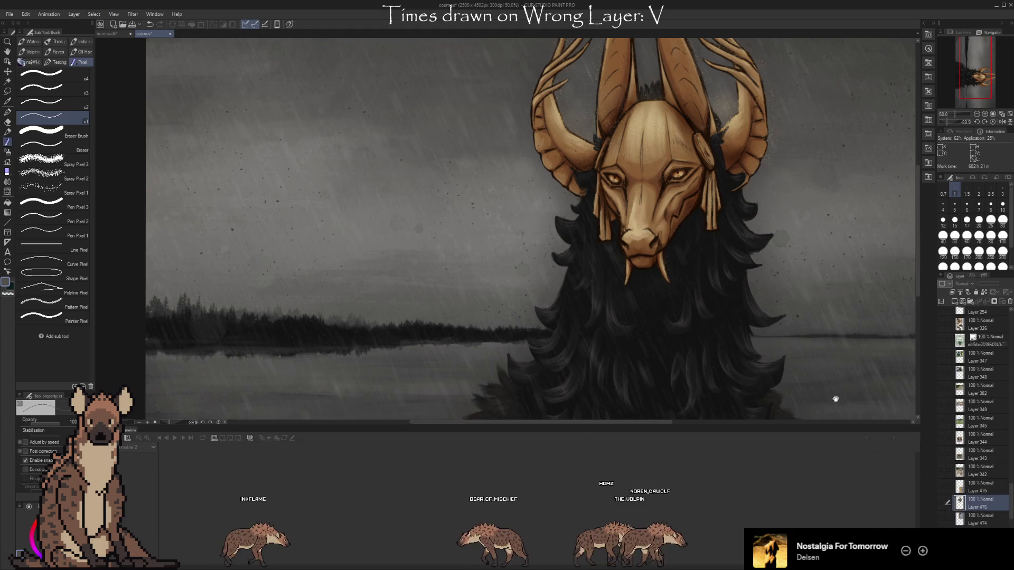
{"action": "scroll", "coordinate": [708, 357], "scroll_direction": "right", "scroll_amount": 3}
{"action": "left_click", "coordinate": [119, 34]}
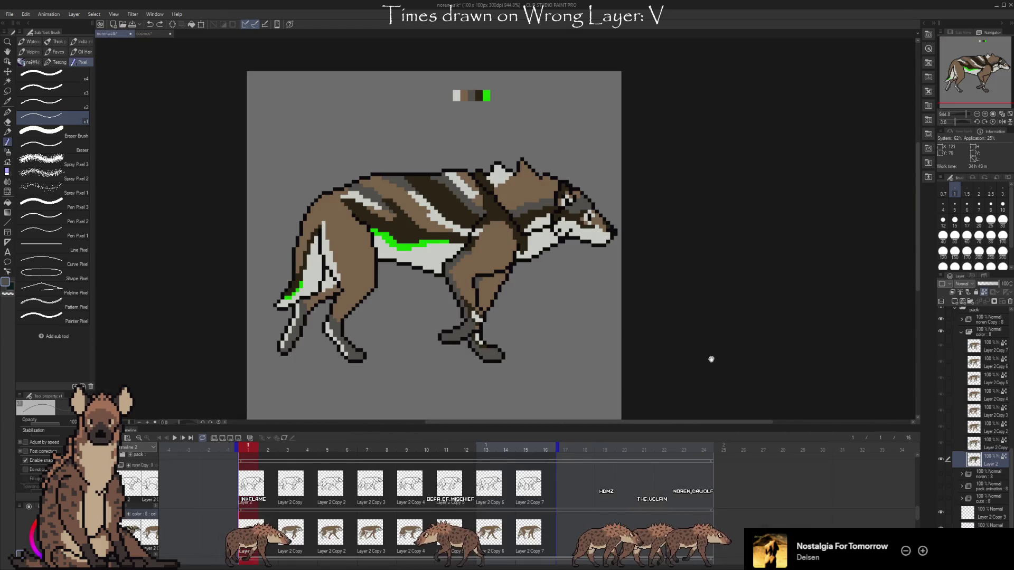
- Zoom in on the wolf and select the bottom layer for the lettering
{"action": "scroll", "coordinate": [708, 355], "scroll_direction": "right", "scroll_amount": 3}
{"action": "scroll", "coordinate": [554, 292], "scroll_direction": "up", "scroll_amount": 1}
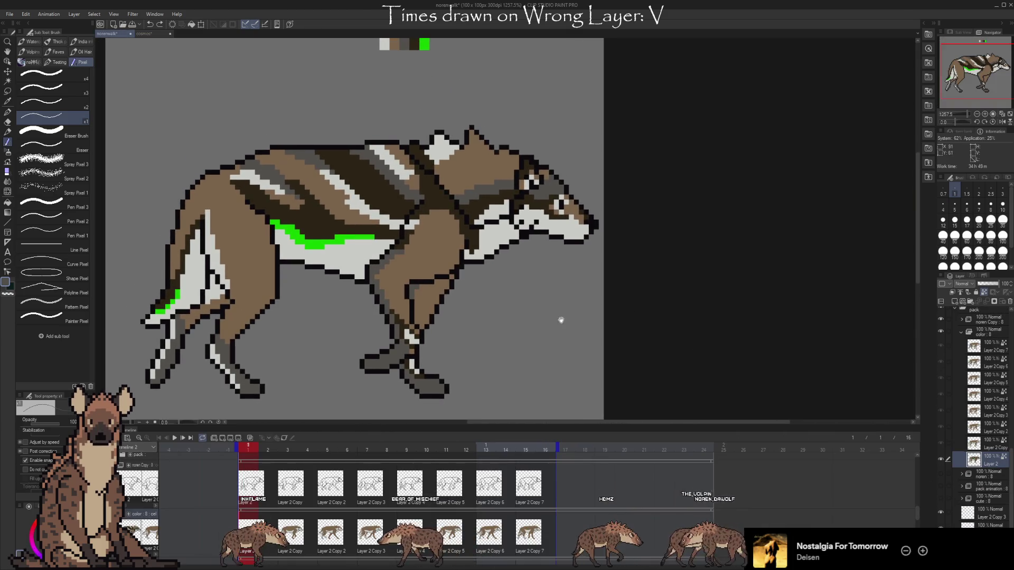
{"action": "left_click", "coordinate": [982, 525]}
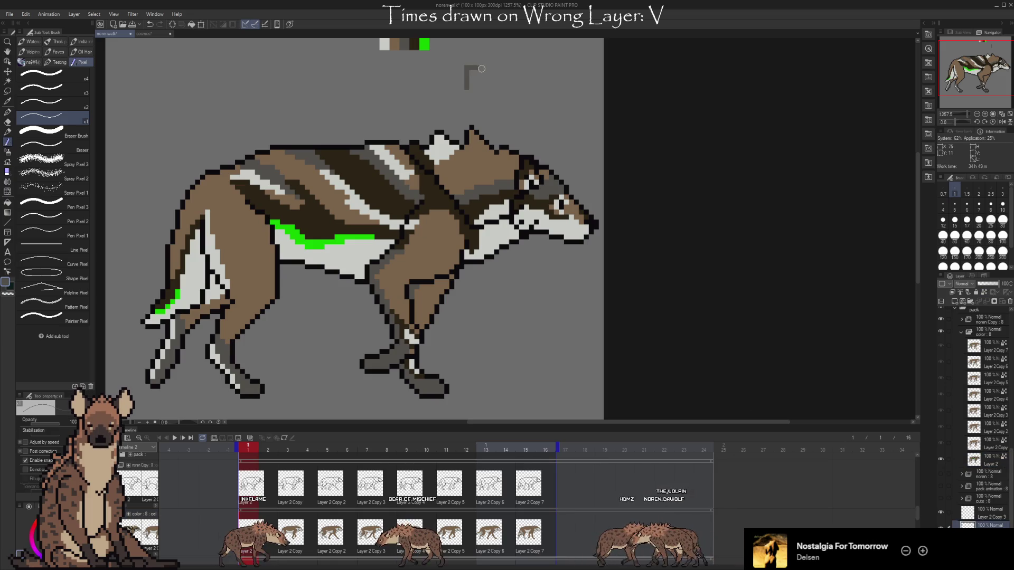
- Draw dark grey pixel letters BRB above the wolf's back with a small n mark beneath
{"action": "mouse_move", "coordinate": [481, 69]}
{"action": "left_mouse_down"}
{"action": "mouse_move", "coordinate": [476, 81]}
{"action": "mouse_move", "coordinate": [482, 69]}
{"action": "mouse_move", "coordinate": [492, 83]}
{"action": "left_mouse_up"}
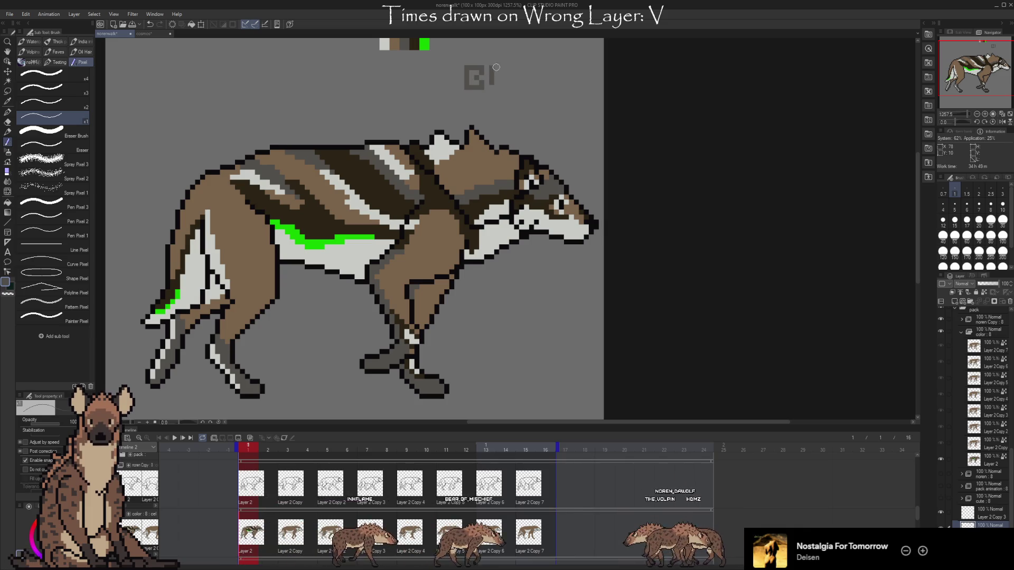
{"action": "left_click_drag", "start_coordinate": [493, 69], "coordinate": [503, 70]}
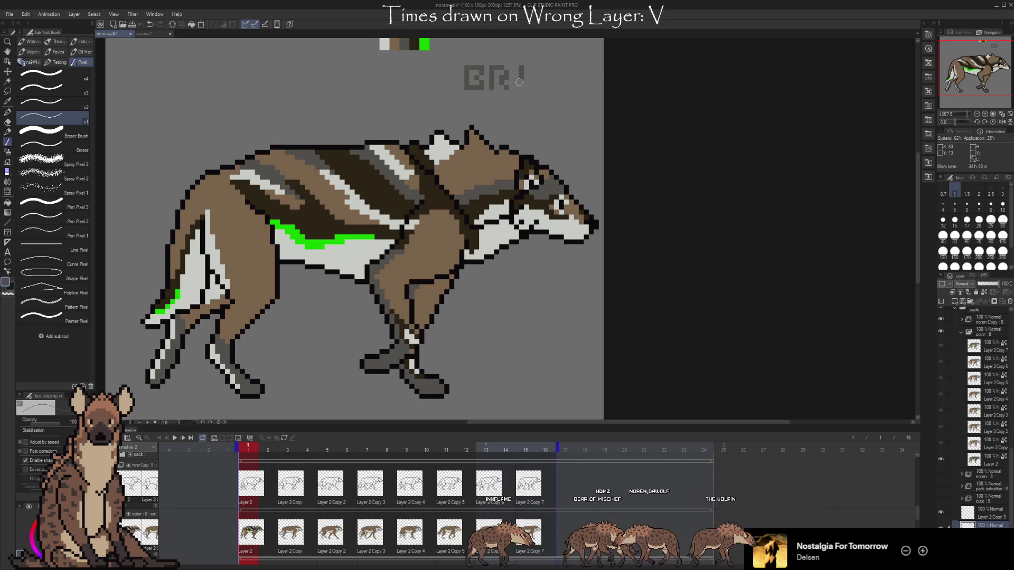
{"action": "left_click_drag", "start_coordinate": [518, 67], "coordinate": [518, 79]}
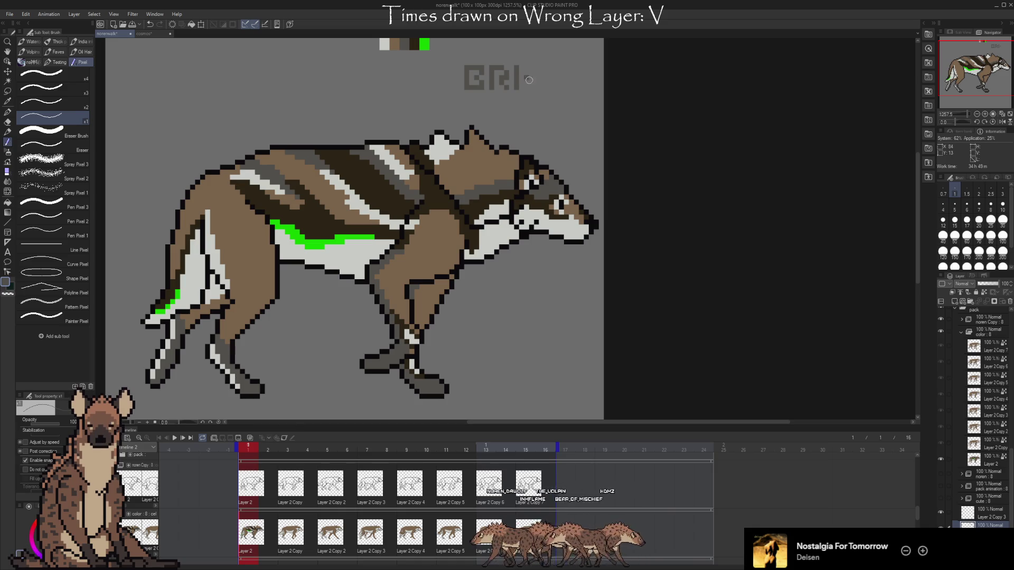
{"action": "left_click", "coordinate": [527, 67]}
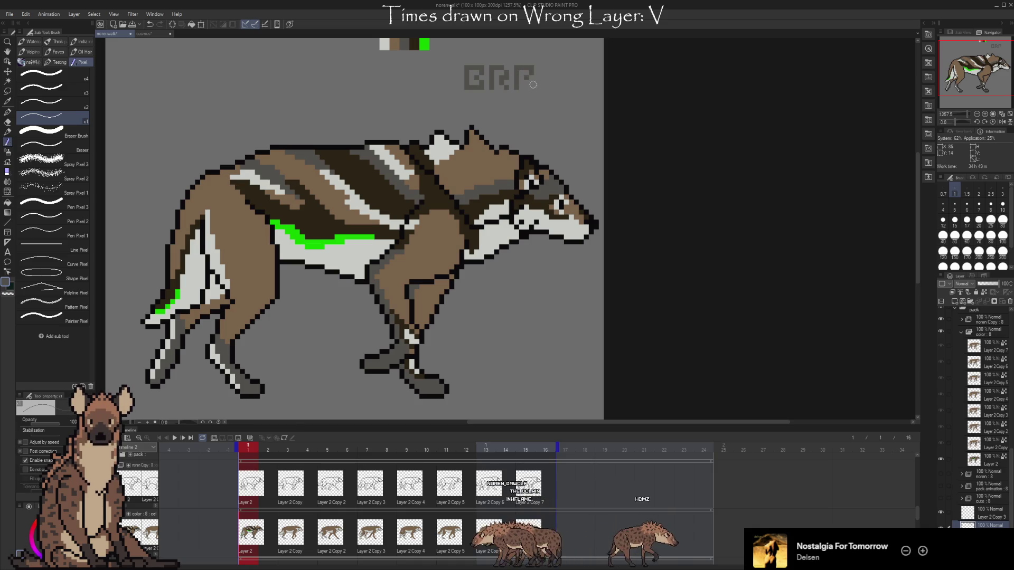
{"action": "left_click", "coordinate": [530, 88]}
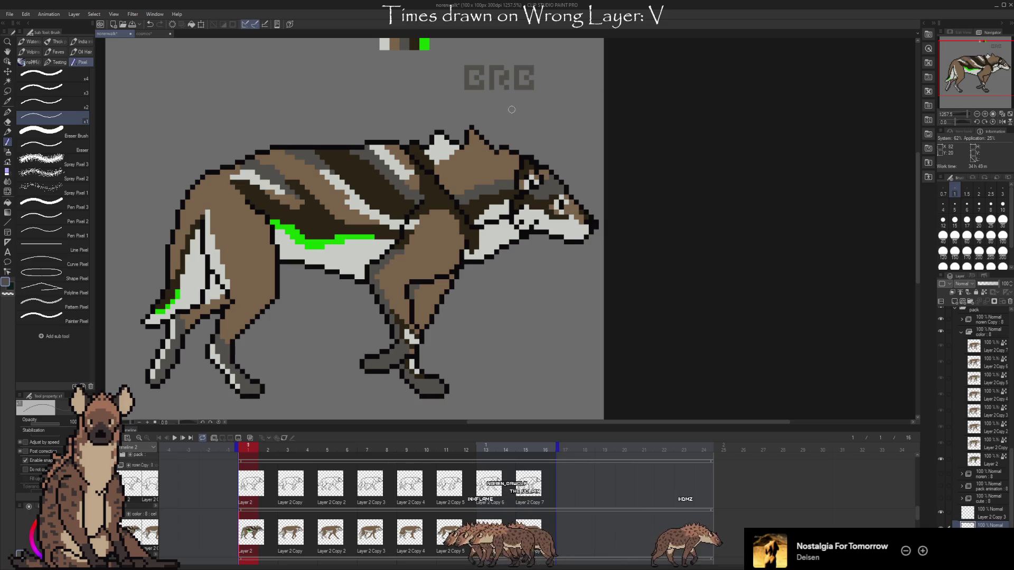
{"action": "mouse_move", "coordinate": [502, 124]}
{"action": "left_mouse_down"}
{"action": "mouse_move", "coordinate": [517, 106]}
{"action": "mouse_move", "coordinate": [516, 126]}
{"action": "mouse_move", "coordinate": [507, 106]}
{"action": "left_mouse_up"}
{"action": "left_click", "coordinate": [321, 239], "text": "alt"}
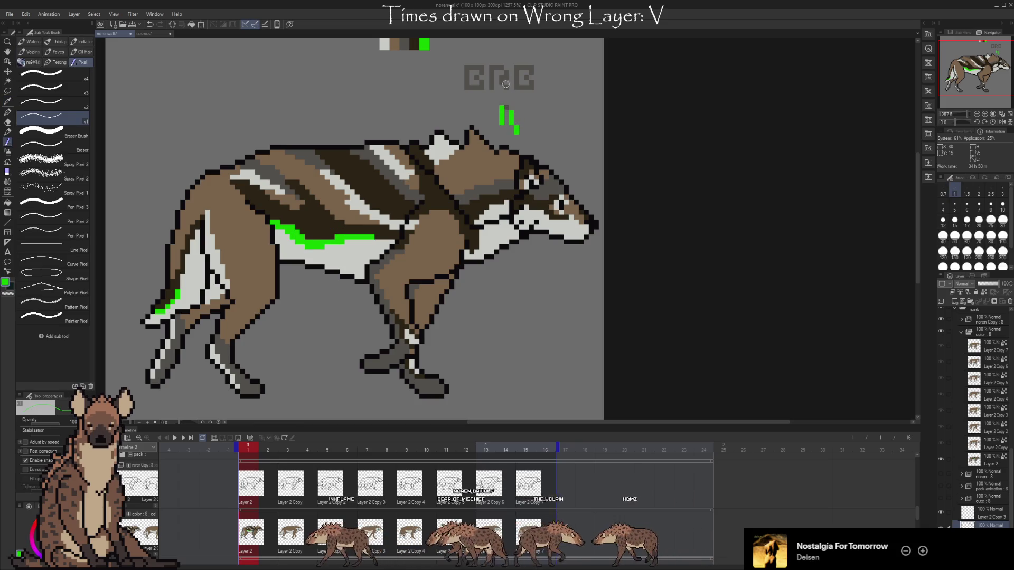
- Repaint the BRB letters bright green with the Pen Pixel brush
{"action": "mouse_move", "coordinate": [484, 68]}
{"action": "left_mouse_down"}
{"action": "mouse_move", "coordinate": [465, 84]}
{"action": "mouse_move", "coordinate": [505, 81]}
{"action": "left_mouse_up"}
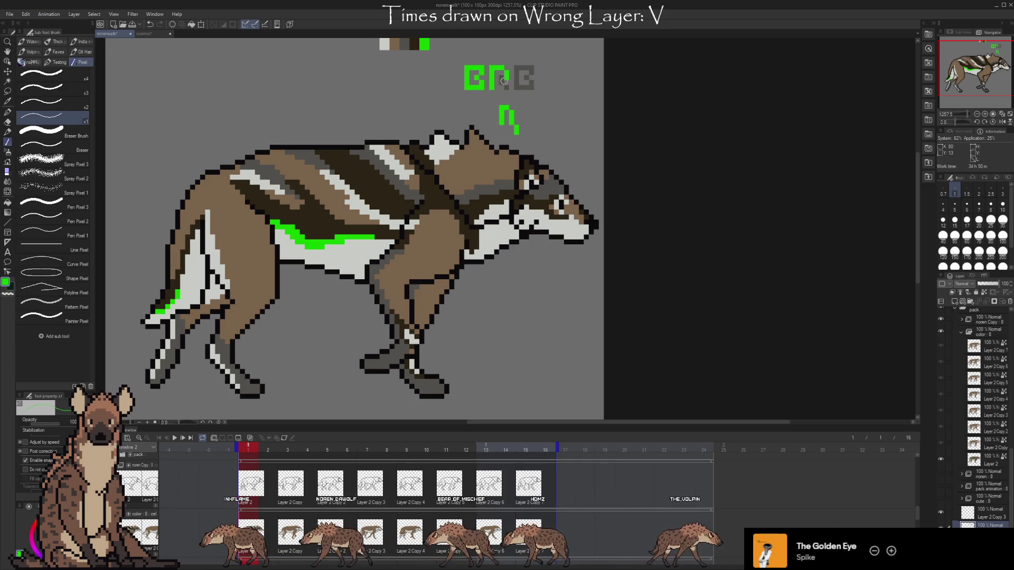
{"action": "left_click_drag", "start_coordinate": [517, 68], "coordinate": [515, 87]}
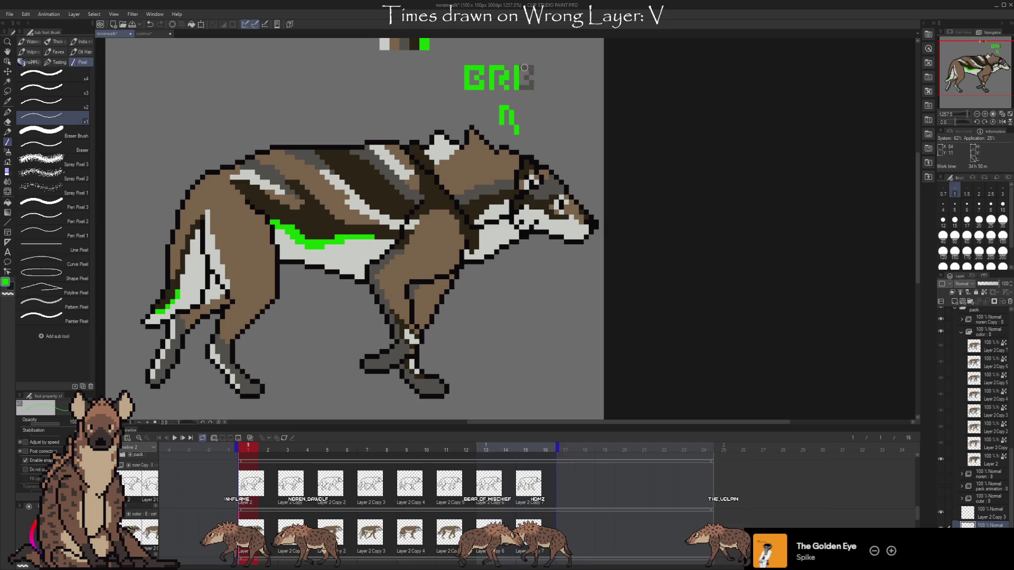
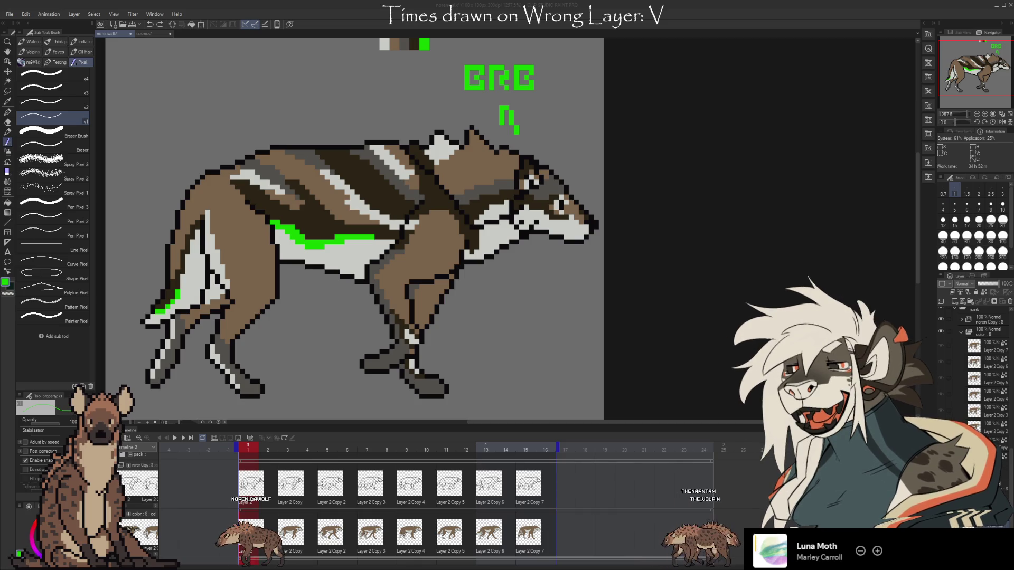
- Toggle the colour folder off and on to check the line art, then remove the green BRB note
{"action": "left_click", "coordinate": [673, 146]}
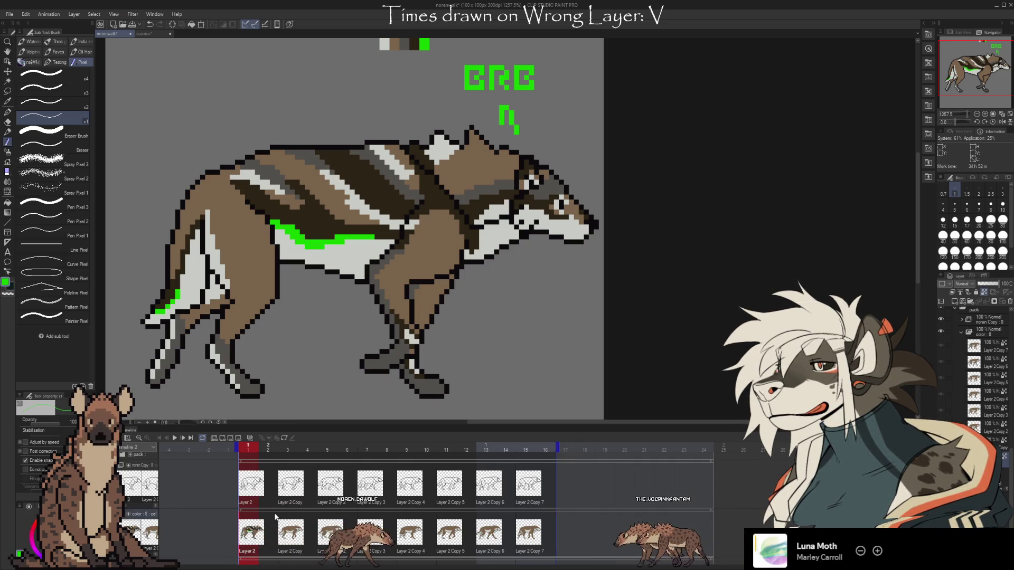
{"action": "left_click", "coordinate": [940, 331]}
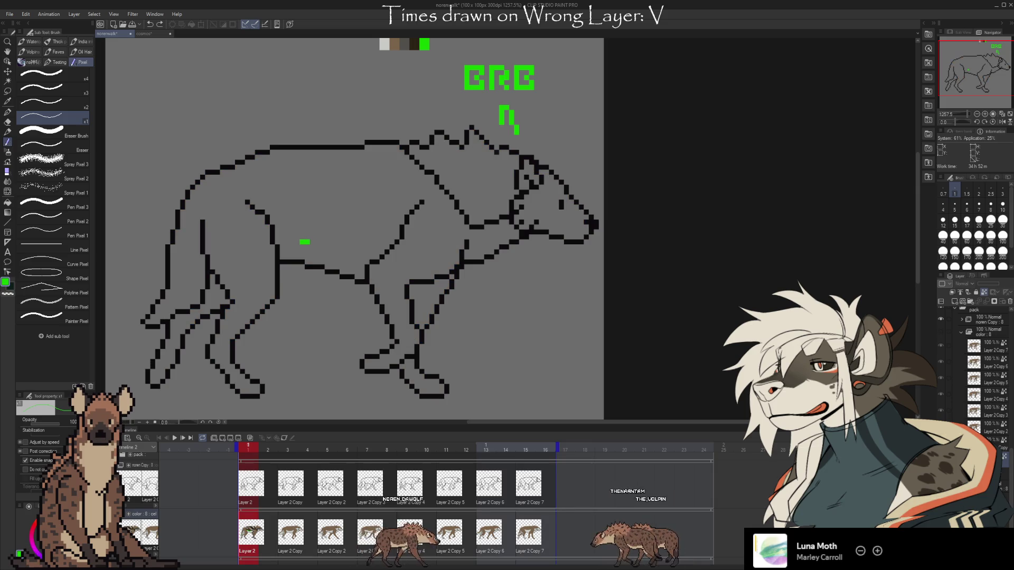
{"action": "left_click", "coordinate": [941, 331]}
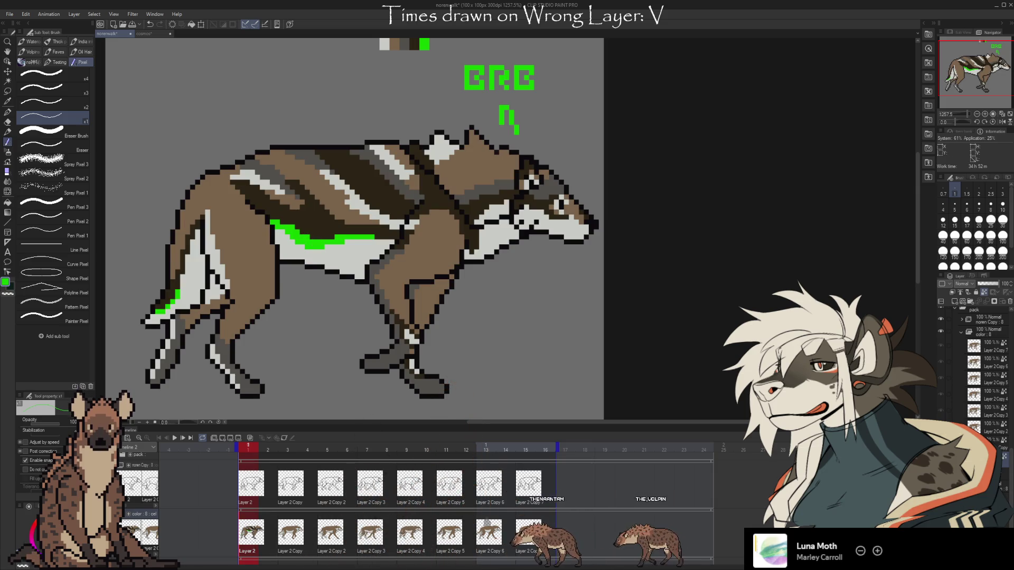
{"action": "key", "text": "ctrl+z"}
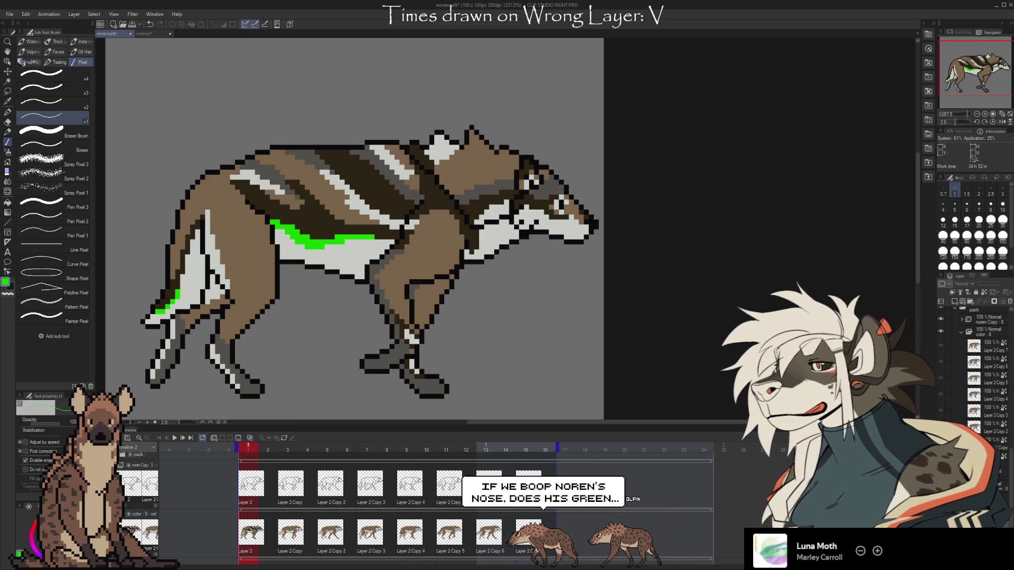
- Nudge the view of the wolf and eyedrop a dark colour from the drawing
{"action": "left_click_drag", "start_coordinate": [323, 247], "coordinate": [343, 252]}
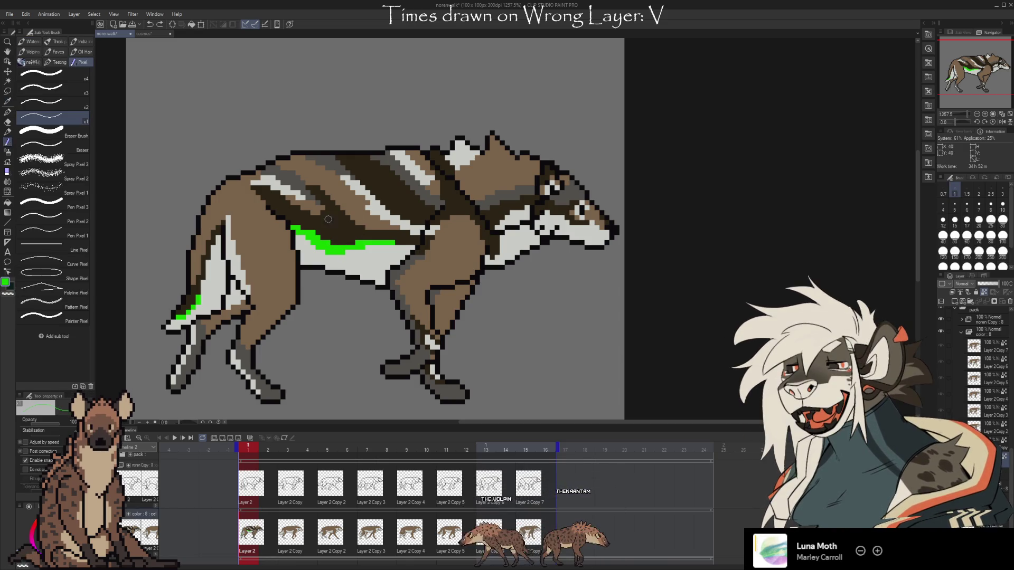
{"action": "key", "text": "c"}
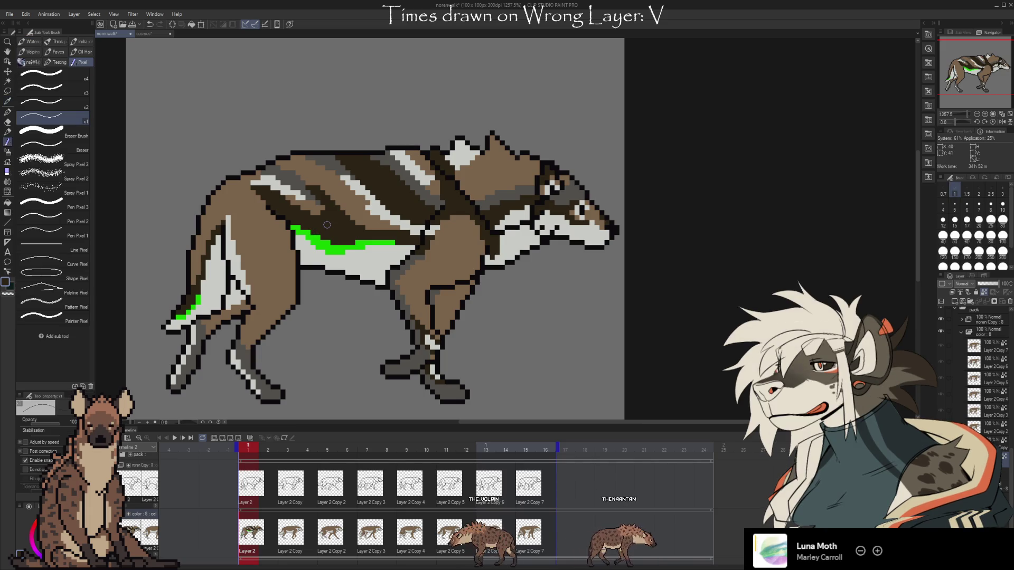
{"action": "key", "text": "c"}
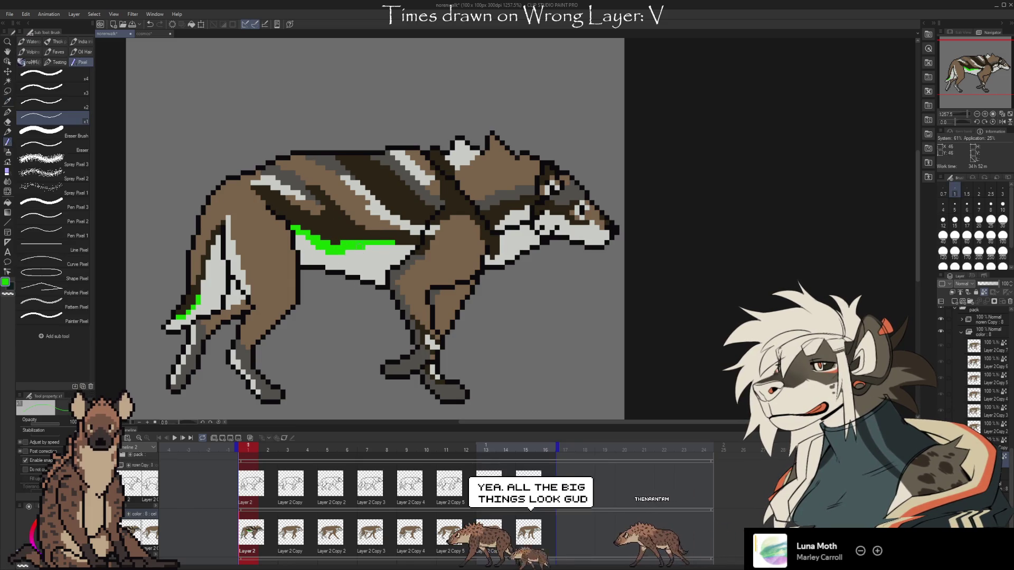
{"action": "left_click", "coordinate": [340, 236], "text": "alt"}
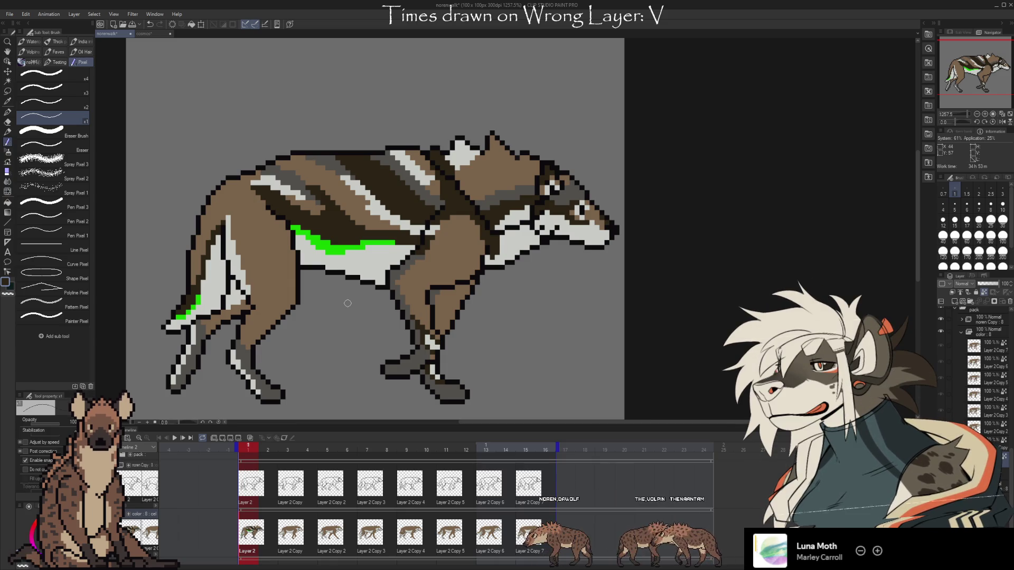
- Toggle the colour fill with Ctrl+comma to compare line art with and without colour
{"action": "key", "text": "ctrl+comma"}
{"action": "key", "text": "ctrl+comma"}
{"action": "key", "text": "ctrl+comma"}
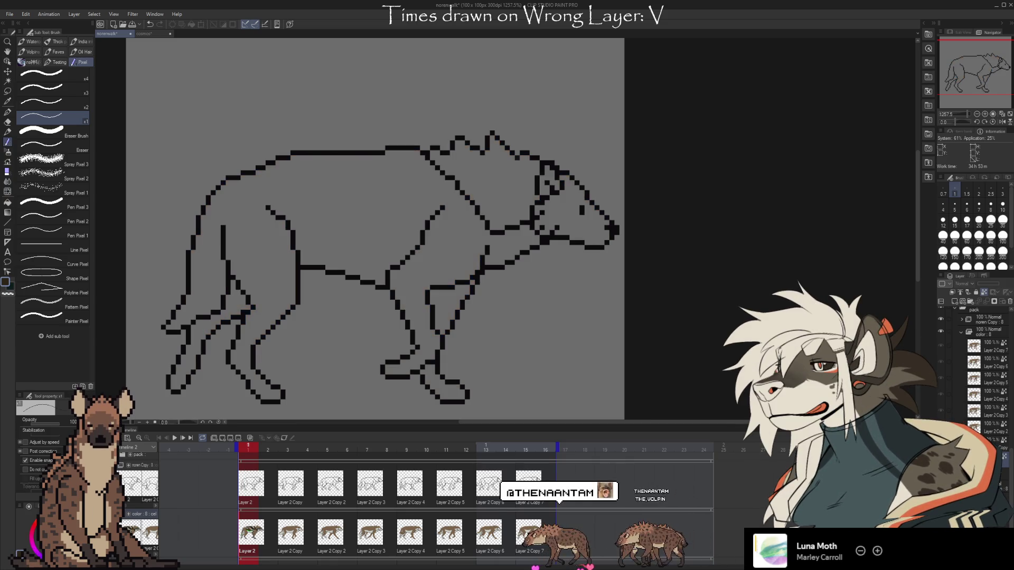
{"action": "key", "text": "ctrl+comma"}
{"action": "key", "text": "ctrl+comma"}
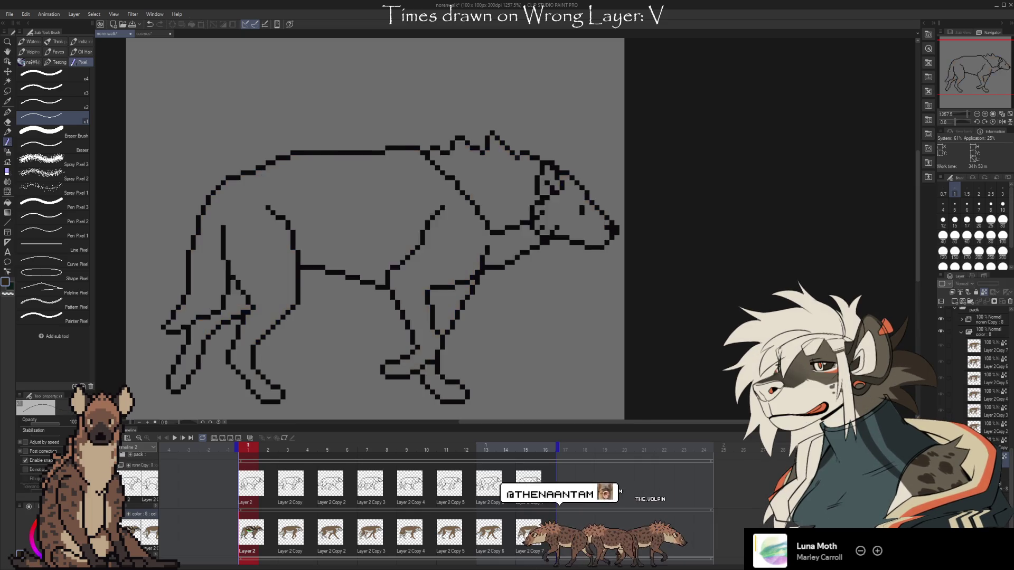
{"action": "key", "text": "ctrl+comma"}
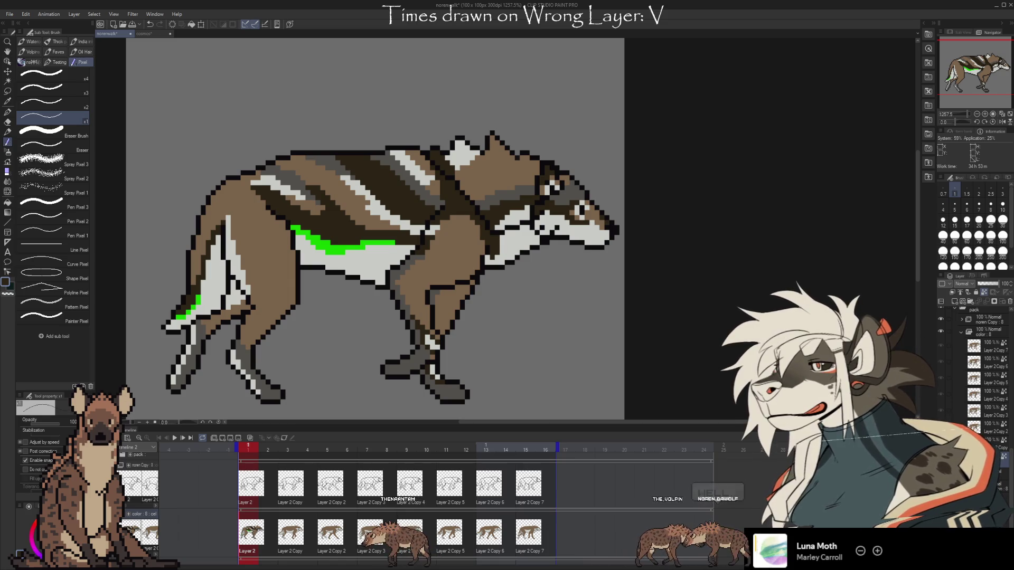
{"action": "left_click", "coordinate": [7, 81]}
{"action": "left_click", "coordinate": [337, 250]}
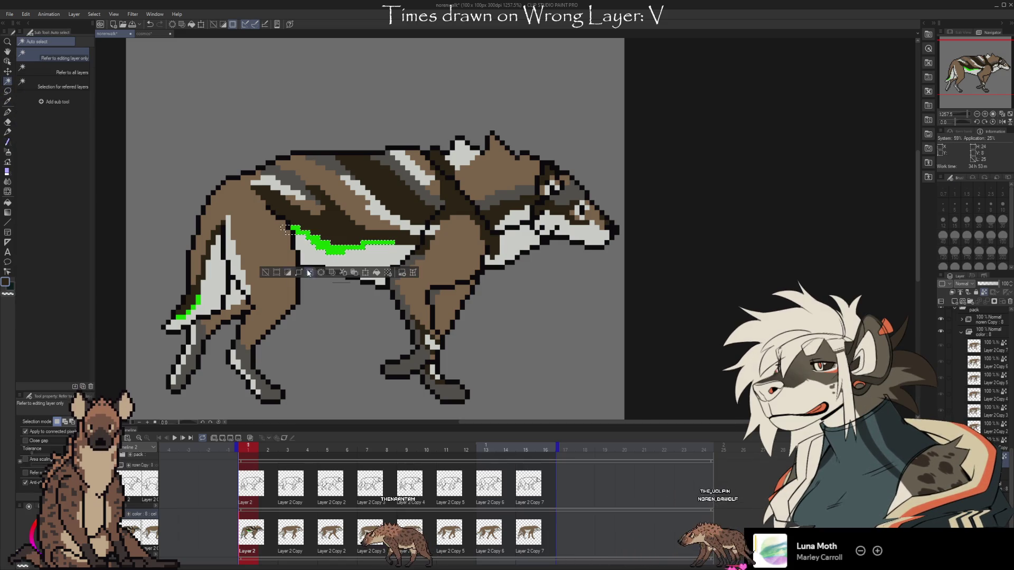
{"action": "left_click", "coordinate": [199, 304]}
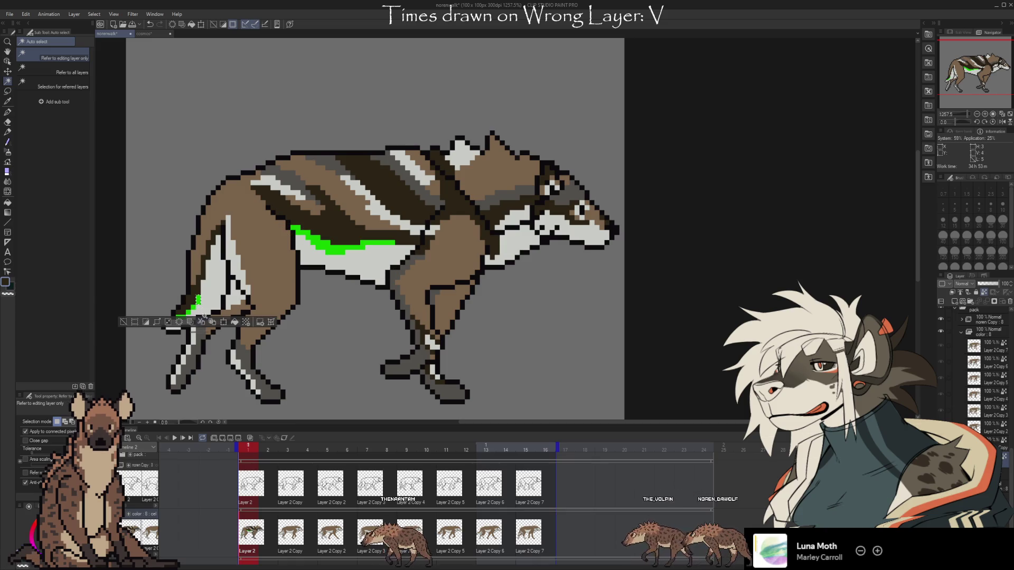
{"action": "left_click", "coordinate": [334, 251]}
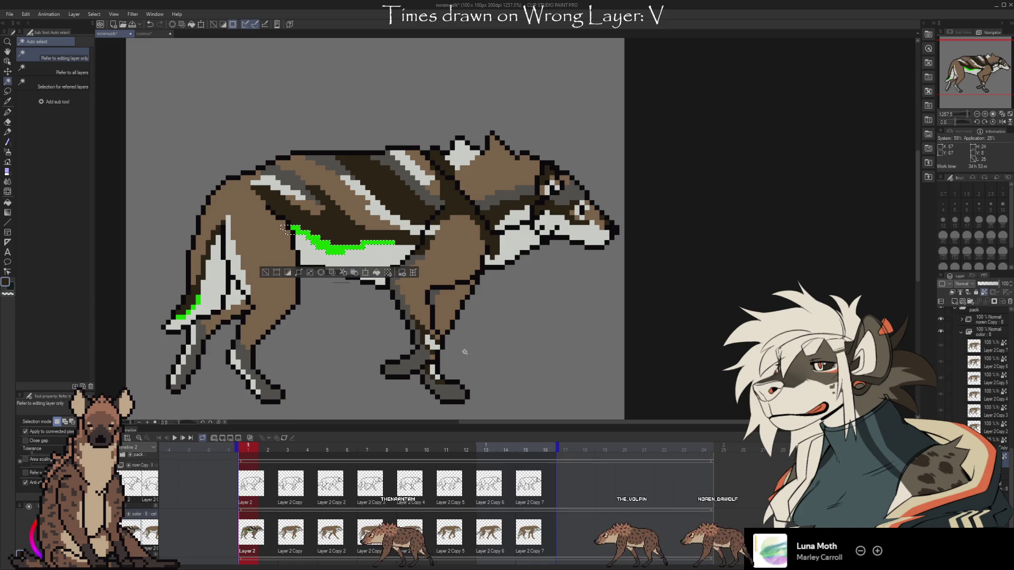
{"action": "left_click", "coordinate": [189, 307]}
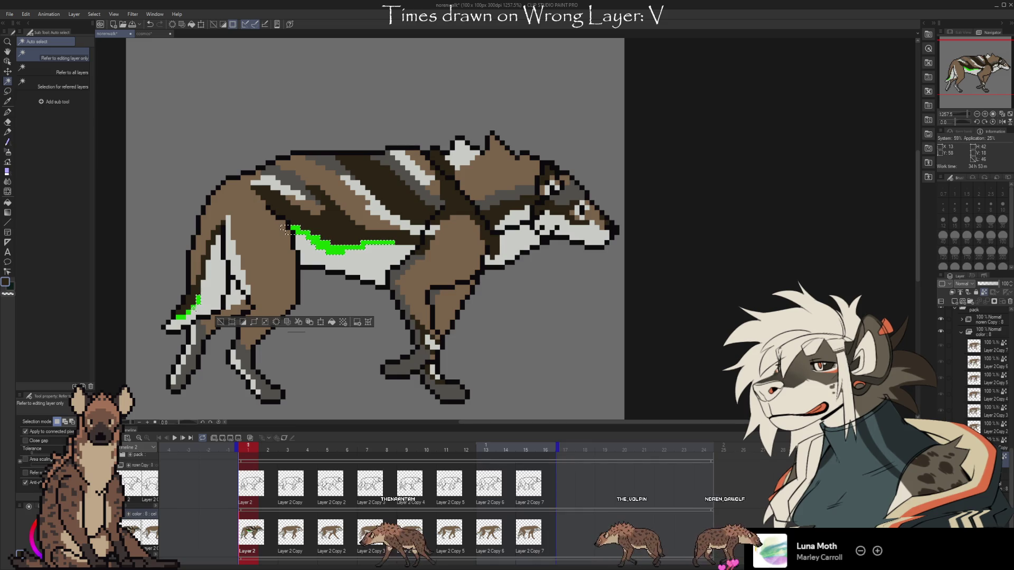
{"action": "left_click", "coordinate": [189, 309]}
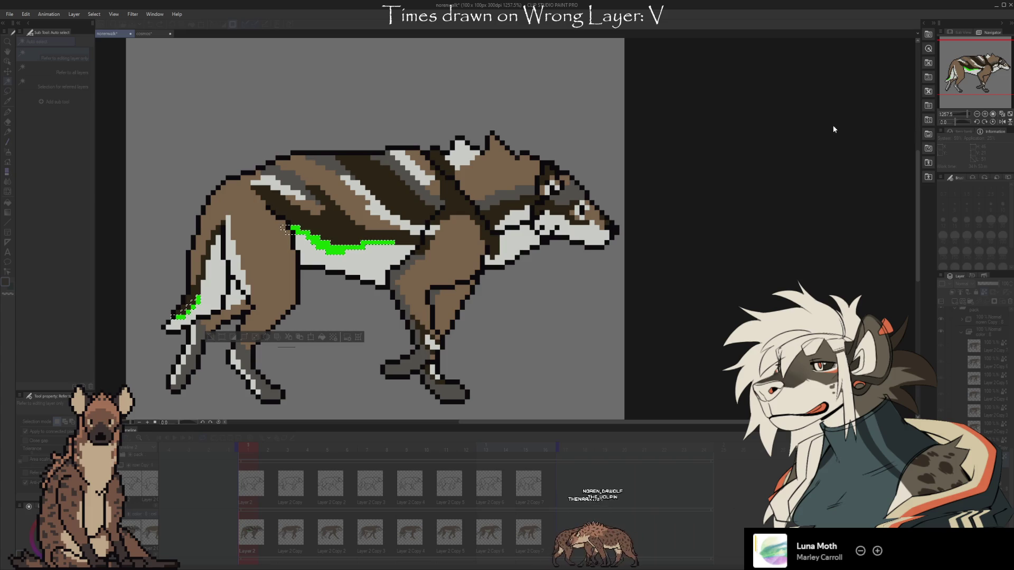
{"action": "key", "text": "ctrl+i"}
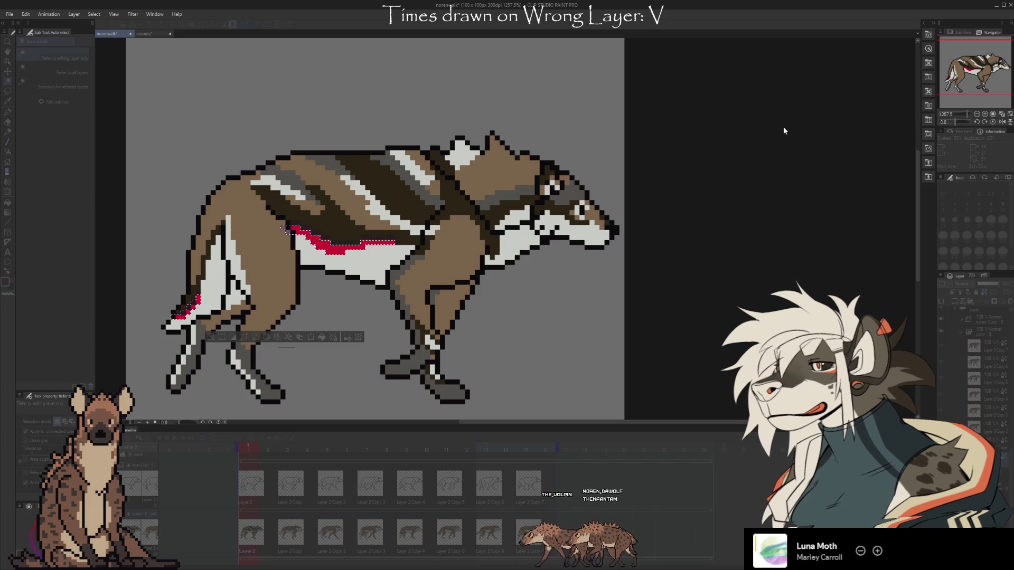
{"action": "key", "text": "alt+Delete"}
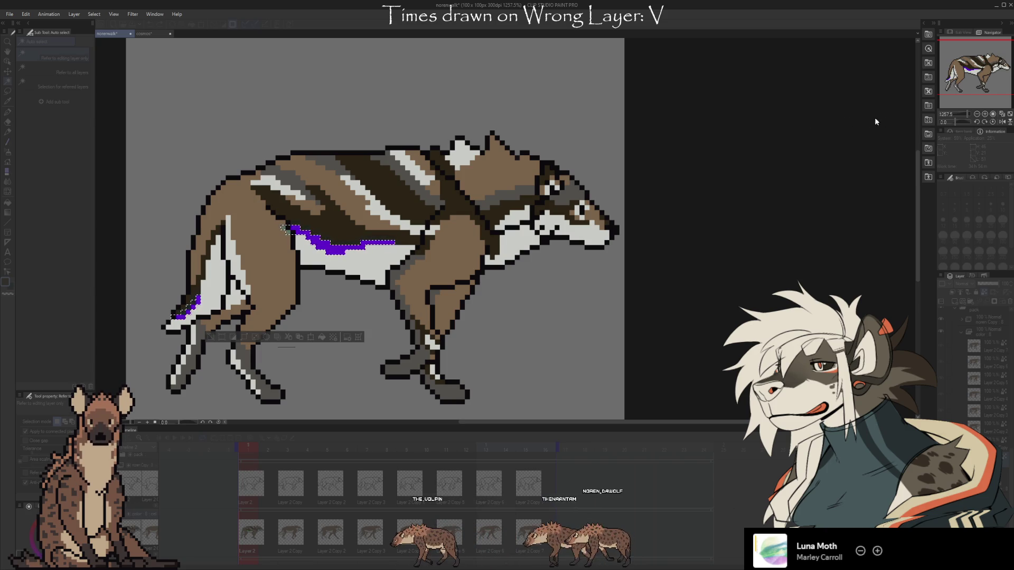
{"action": "key", "text": "alt+Delete"}
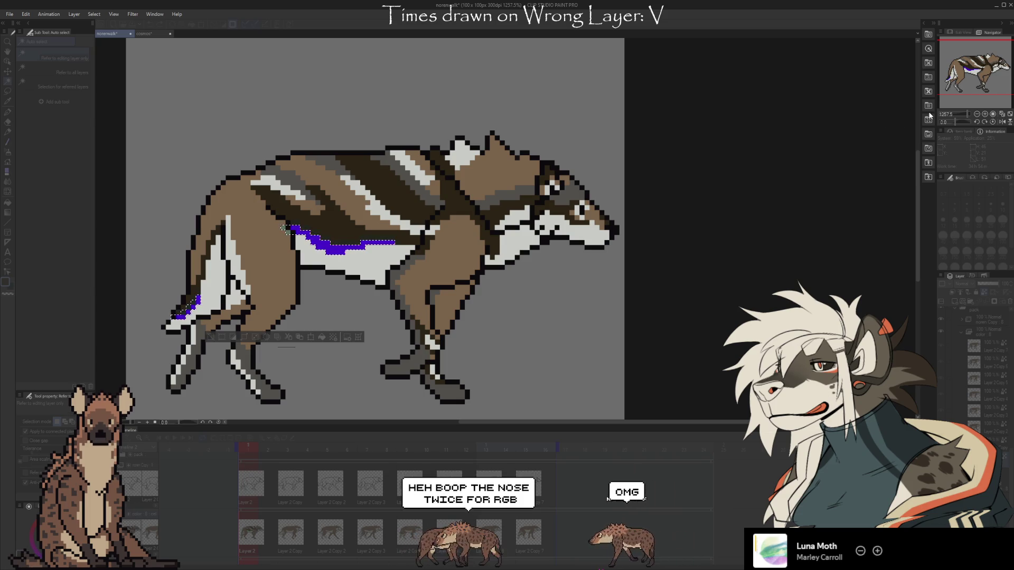
{"action": "left_click", "coordinate": [813, 217]}
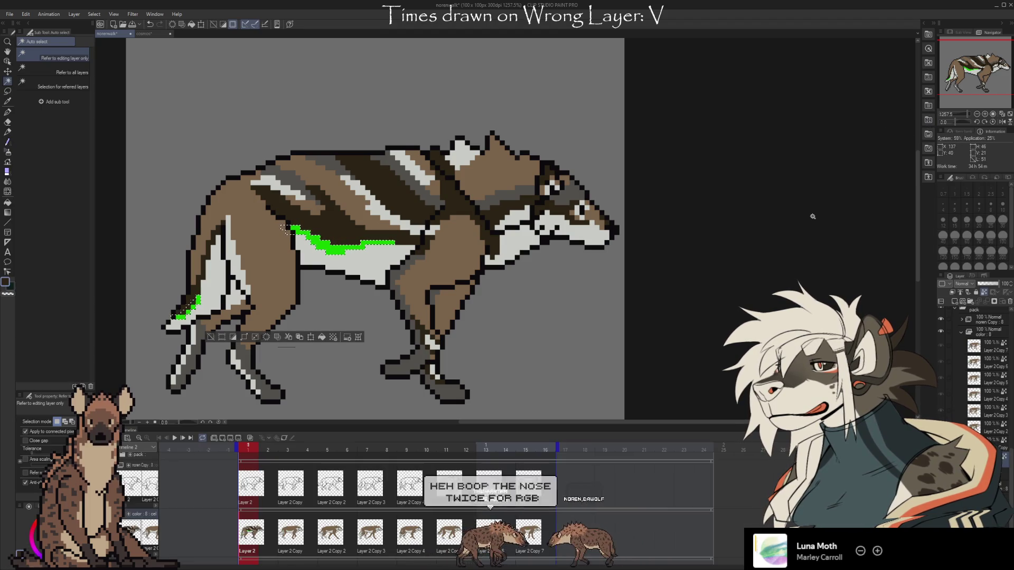
{"action": "key", "text": "ctrl+d"}
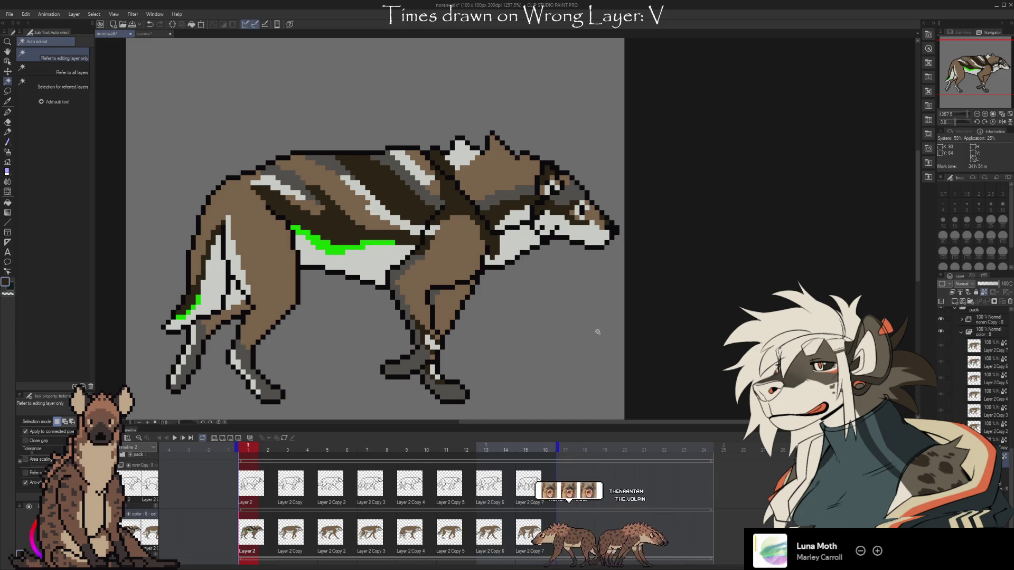
{"action": "left_click_drag", "start_coordinate": [697, 335], "coordinate": [712, 337]}
- Return to the pixel brush and sample the green colour from the wolf
{"action": "key", "text": "b"}
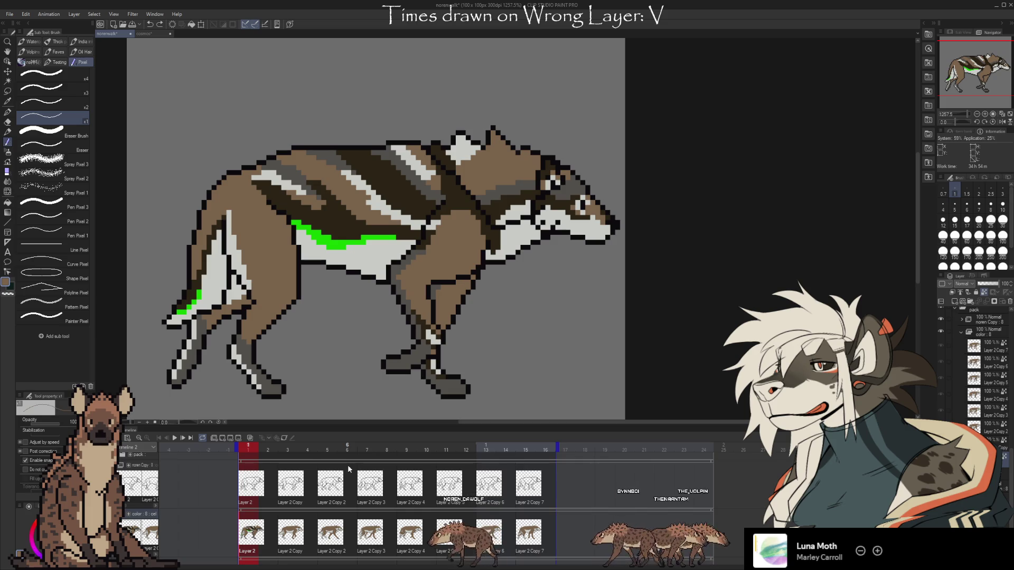
{"action": "scroll", "coordinate": [666, 351], "scroll_direction": "down", "scroll_amount": 1}
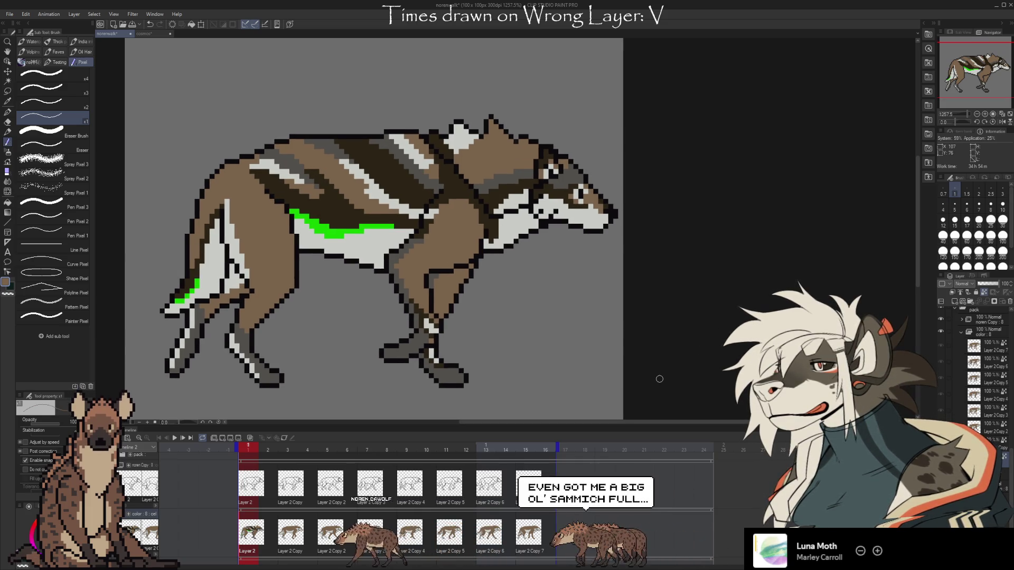
{"action": "key", "text": "i"}
{"action": "left_click", "coordinate": [343, 231]}
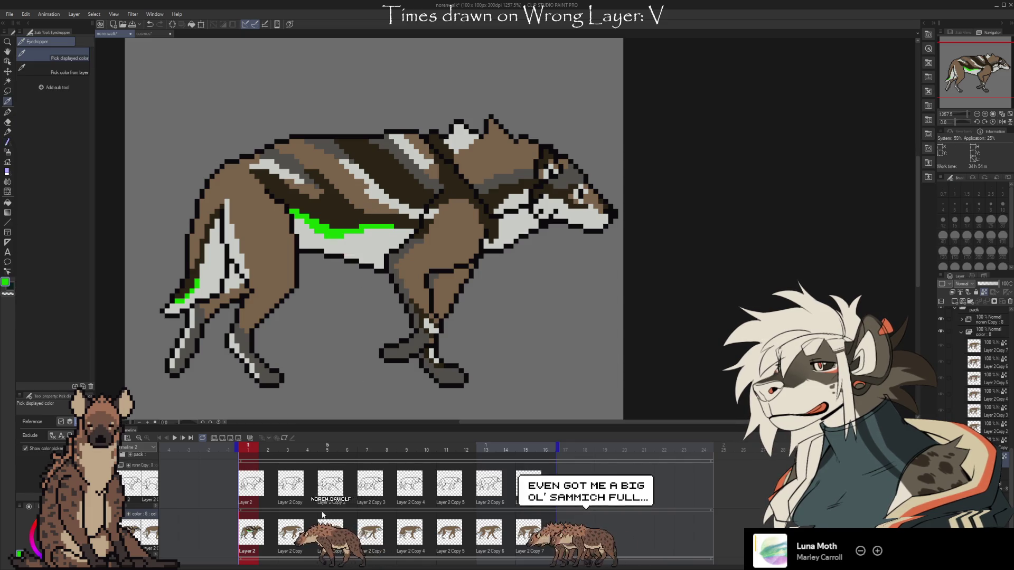
- Flip back and forth between frames 1 and 3 to compare, then play the walk cycle
{"action": "left_click", "coordinate": [290, 533]}
{"action": "left_click", "coordinate": [251, 533]}
{"action": "left_click", "coordinate": [290, 533]}
{"action": "left_click", "coordinate": [251, 533]}
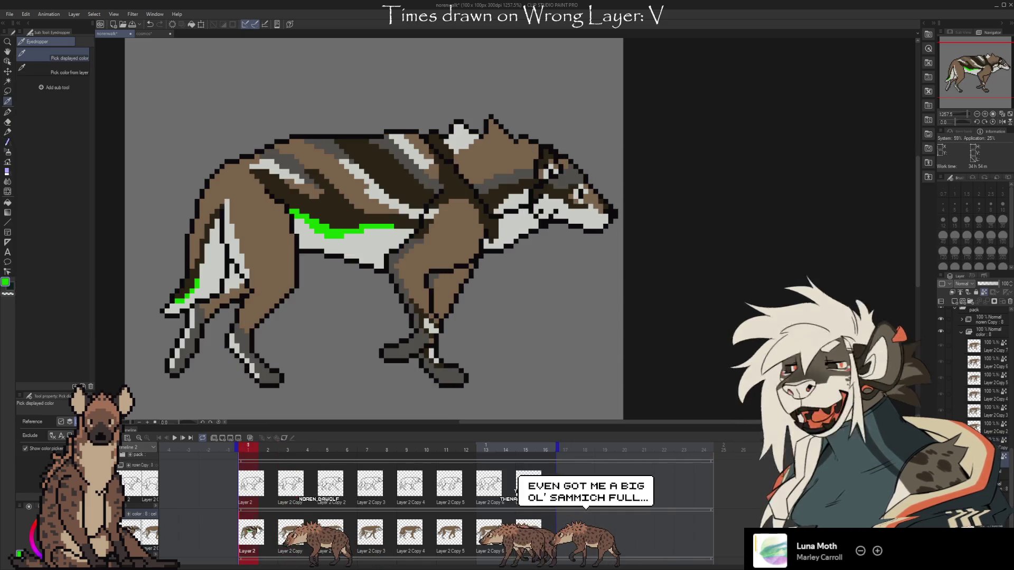
{"action": "left_click", "coordinate": [290, 534]}
{"action": "key", "text": "Left"}
{"action": "key", "text": "Right"}
{"action": "key", "text": "Right"}
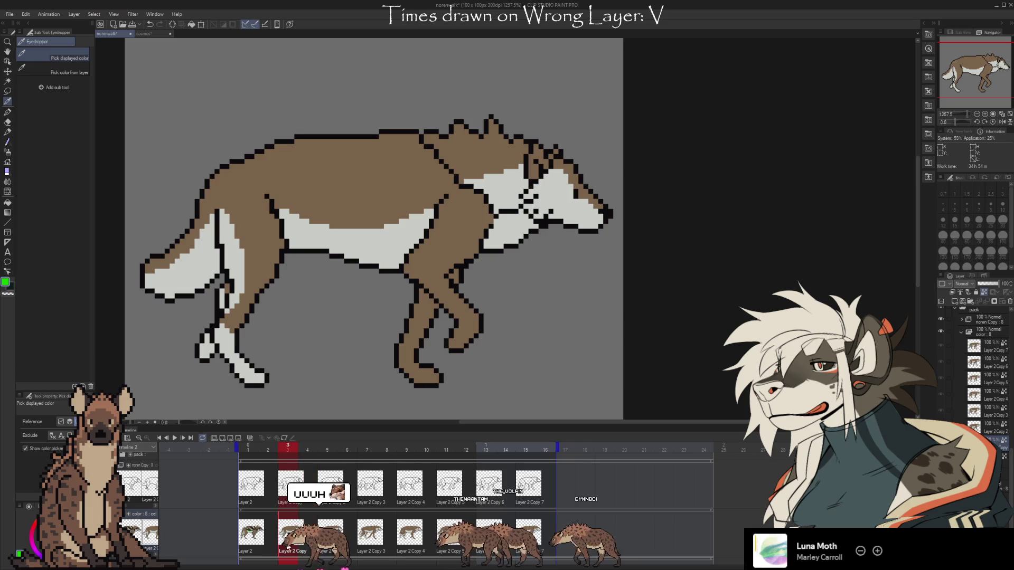
{"action": "key", "text": "Left"}
{"action": "key", "text": "Left"}
{"action": "key", "text": "Right"}
{"action": "key", "text": "Right"}
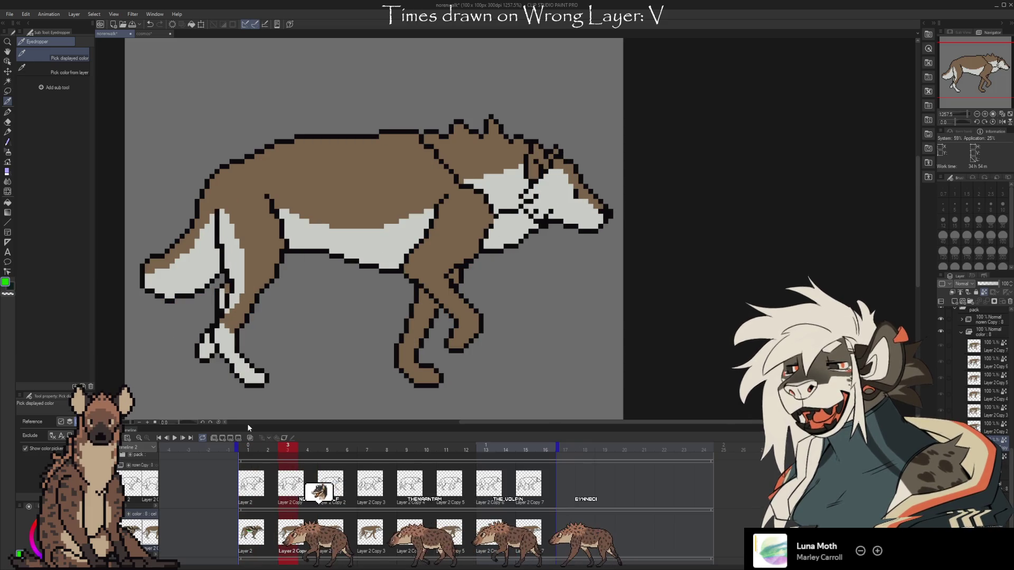
{"action": "key", "text": "Left"}
{"action": "key", "text": "Left"}
{"action": "key", "text": "b"}
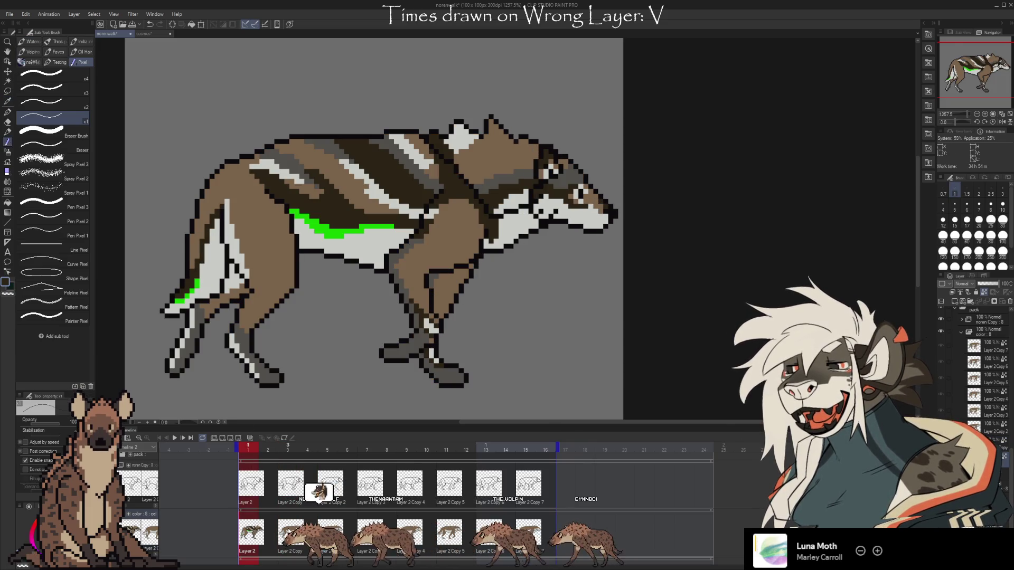
{"action": "key", "text": "Right"}
{"action": "key", "text": "Right"}
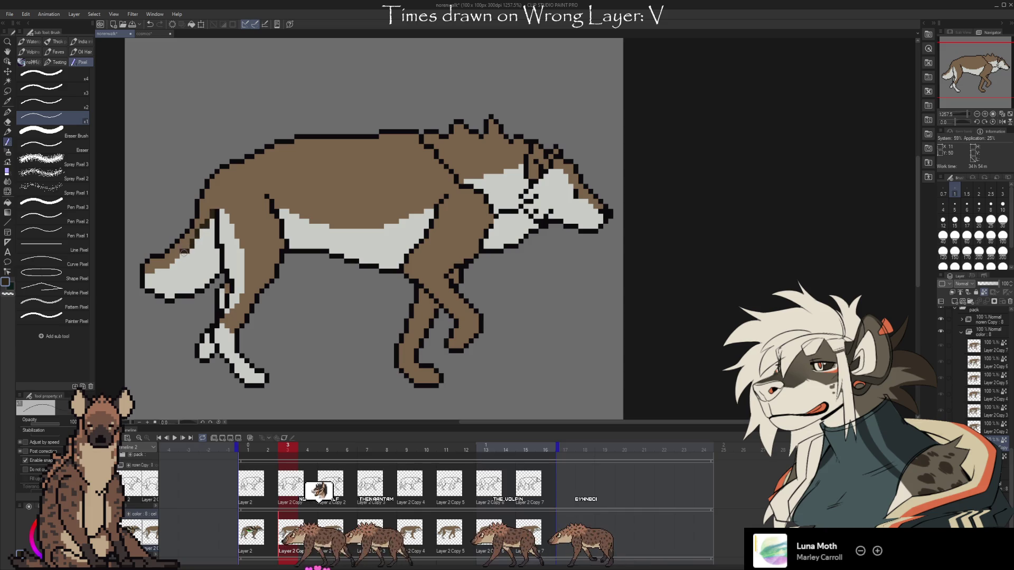
{"action": "key", "text": "Left"}
{"action": "key", "text": "Left"}
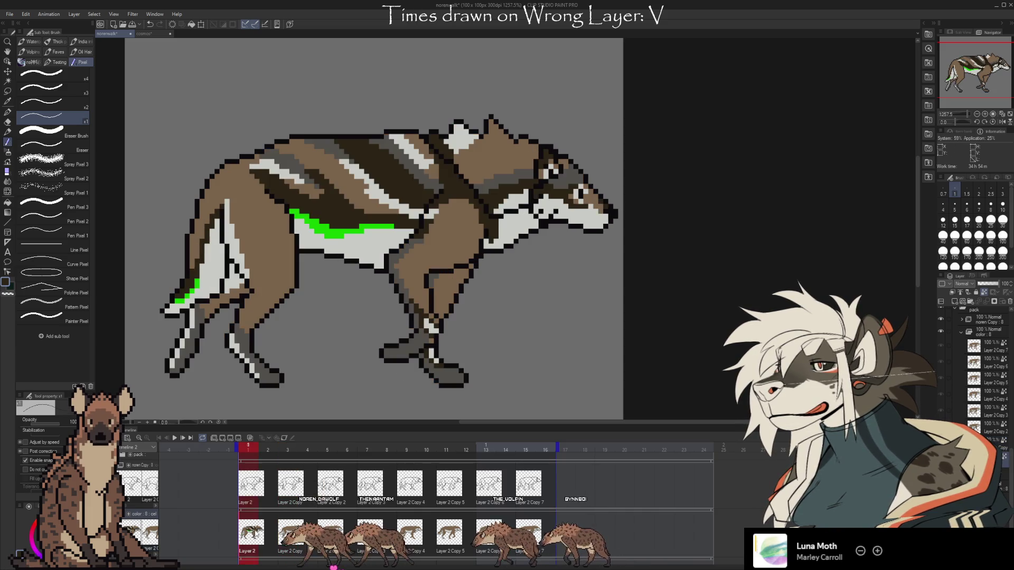
{"action": "key", "text": "Right"}
{"action": "key", "text": "Right"}
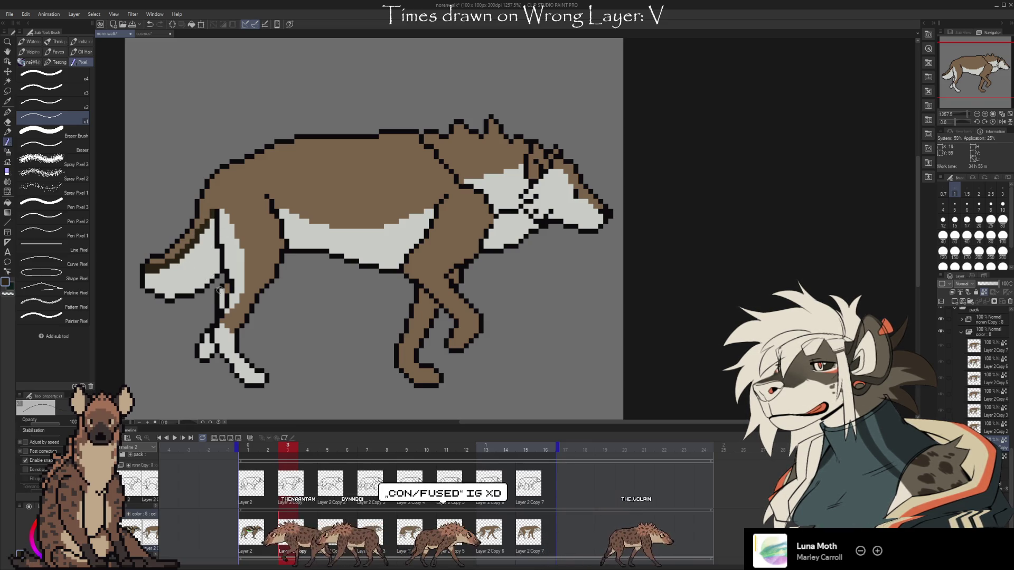
{"action": "key", "text": "space"}
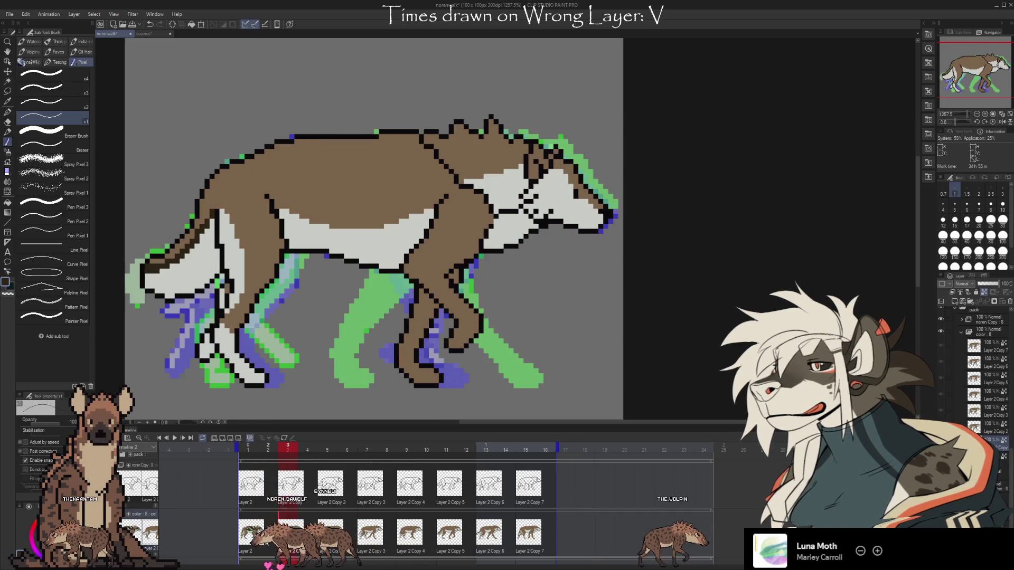
- Glance at frames 3 and 2, then turn off the onion-skin ghosts
{"action": "left_click", "coordinate": [287, 547]}
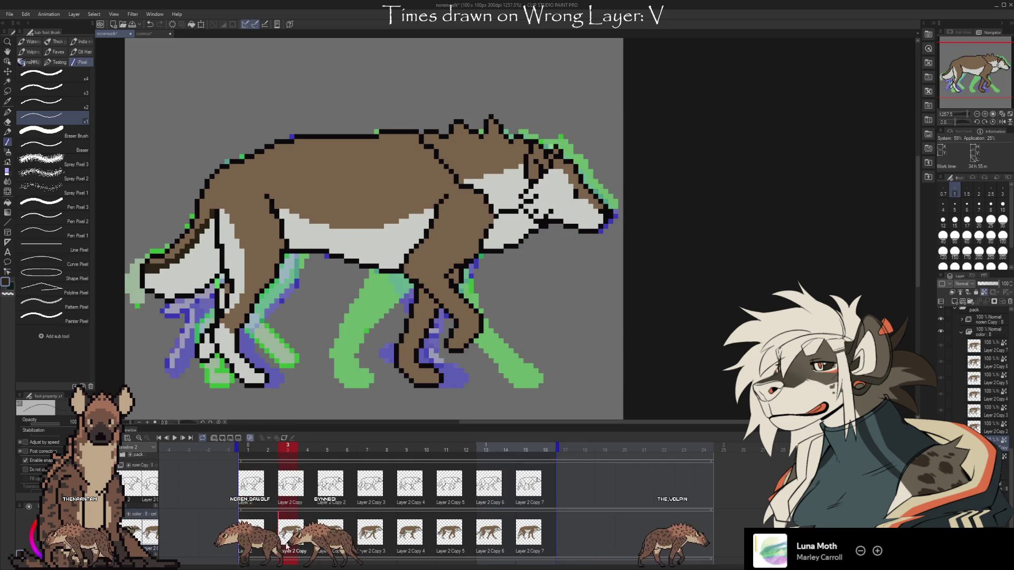
{"action": "left_click", "coordinate": [268, 544]}
{"action": "left_click", "coordinate": [290, 546]}
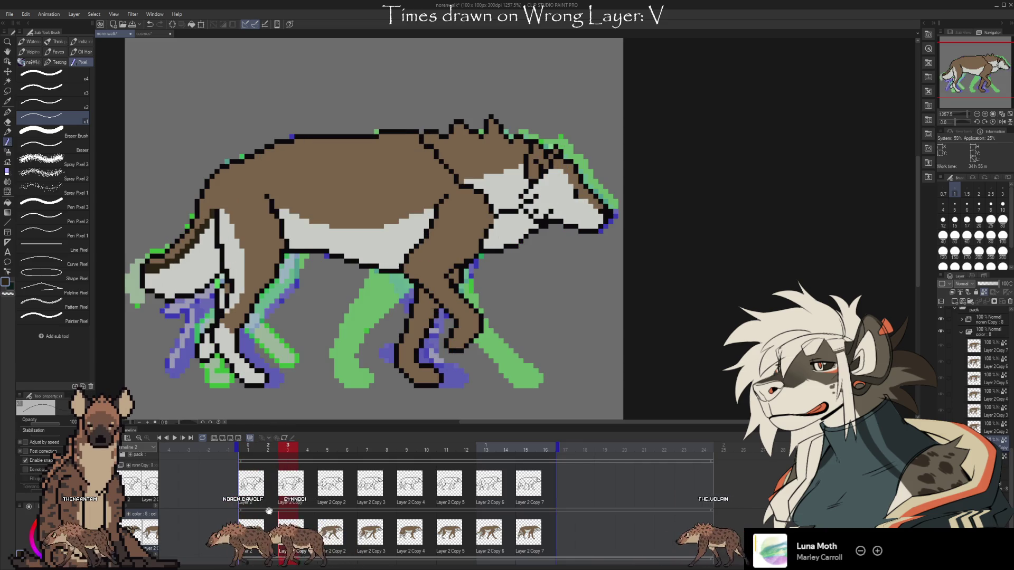
{"action": "left_click", "coordinate": [249, 439]}
- Step through frames 1, 2 and 3, ending on frame 1's striped wolf with the view zoomed out
{"action": "left_click", "coordinate": [248, 448]}
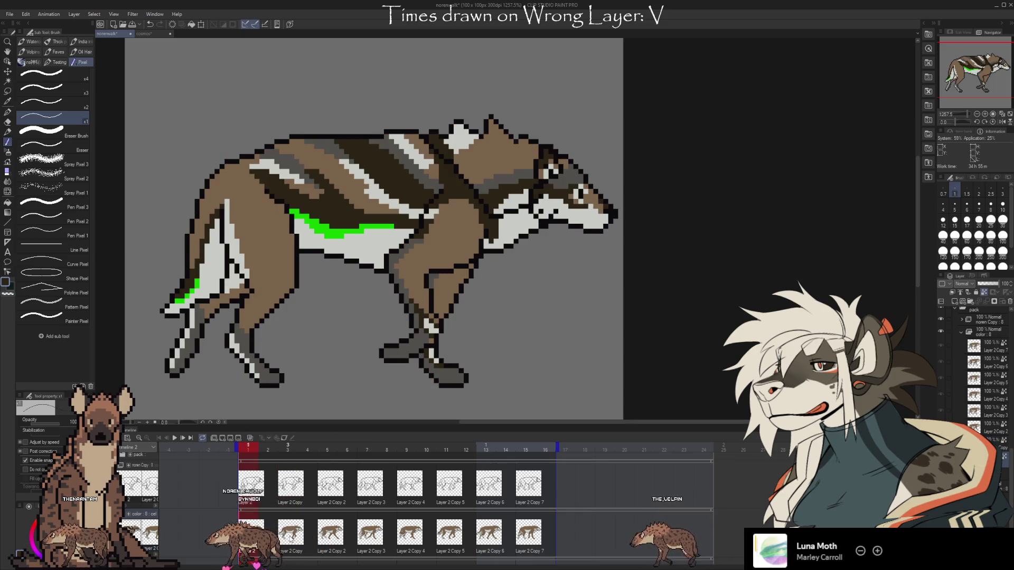
{"action": "left_click", "coordinate": [269, 534]}
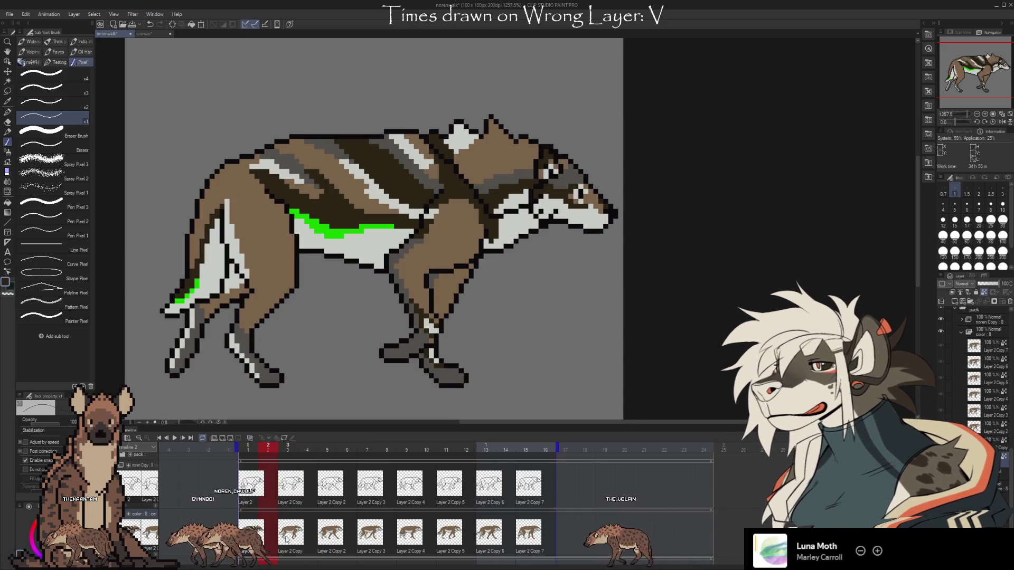
{"action": "left_click", "coordinate": [292, 534]}
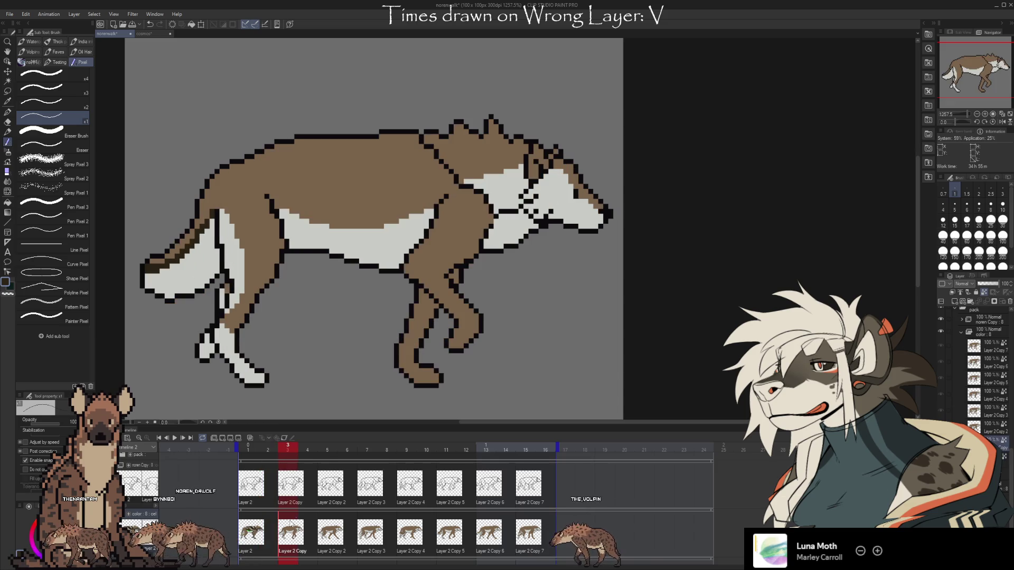
{"action": "left_click", "coordinate": [251, 533]}
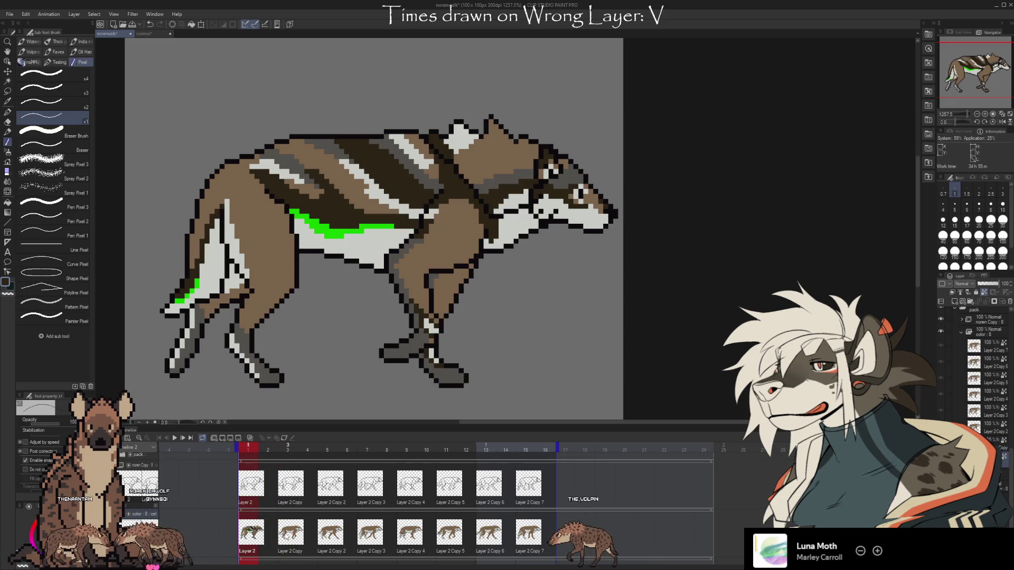
{"action": "scroll", "coordinate": [562, 355], "scroll_direction": "down", "scroll_amount": 2}
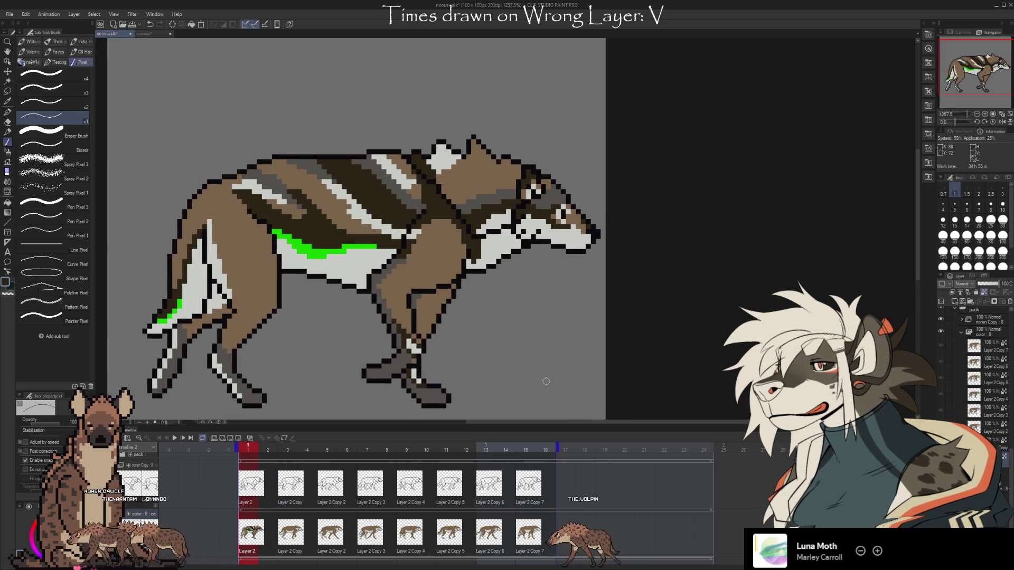
{"action": "left_click_drag", "start_coordinate": [506, 387], "coordinate": [502, 385]}
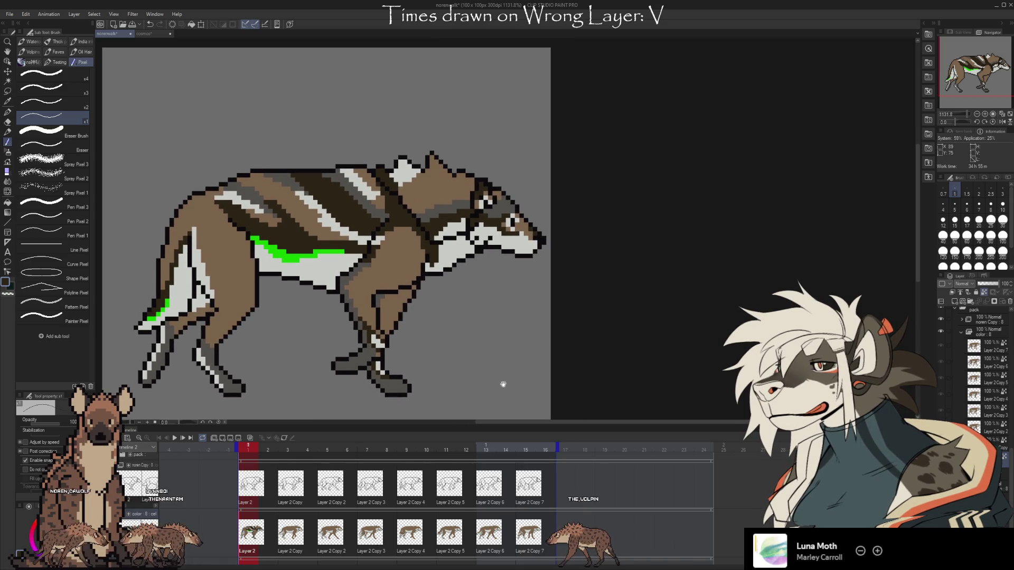
- On frame 3, paint a dark band across the wolf's white neck patch and extend it upward
{"action": "key", "text": "Right"}
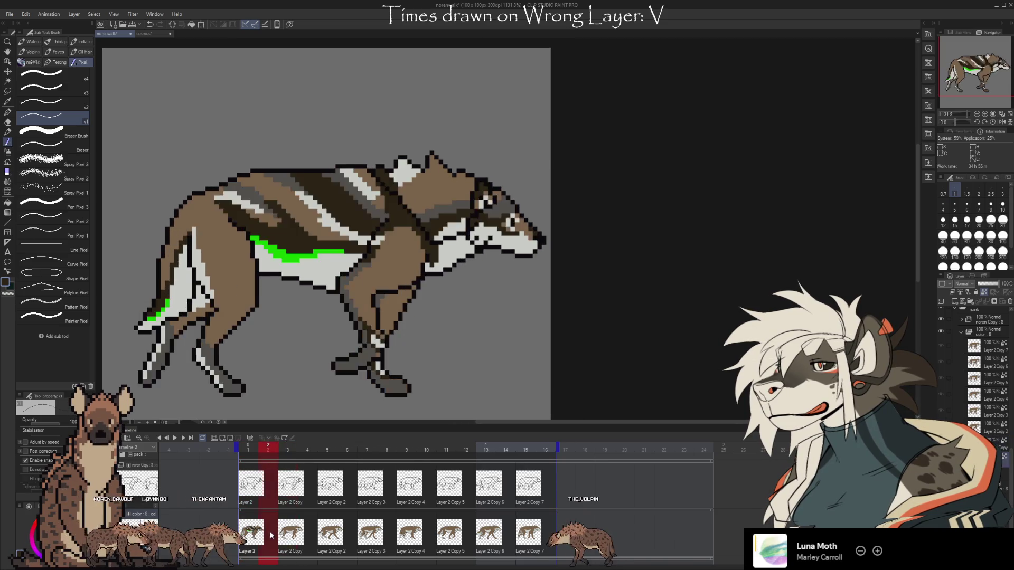
{"action": "left_click", "coordinate": [289, 545]}
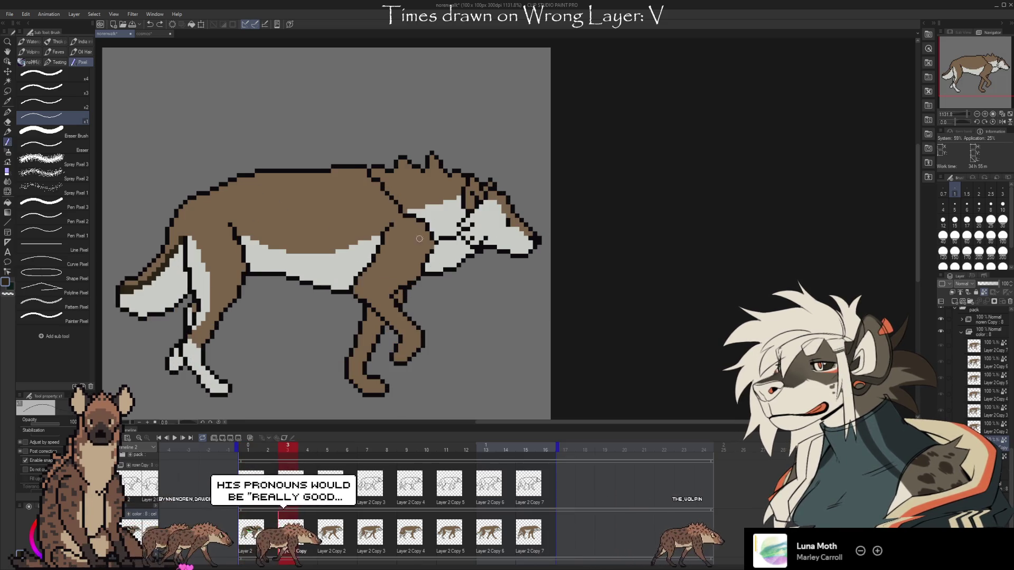
{"action": "left_click", "coordinate": [450, 212]}
{"action": "left_click_drag", "start_coordinate": [454, 211], "coordinate": [425, 214]}
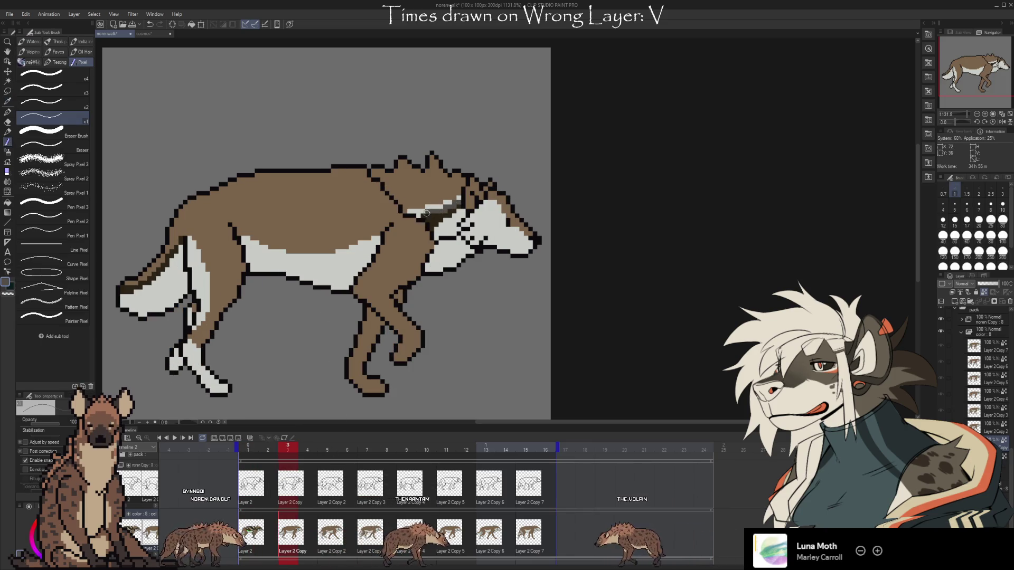
{"action": "mouse_move", "coordinate": [449, 209]}
{"action": "left_mouse_down"}
{"action": "mouse_move", "coordinate": [423, 213]}
{"action": "mouse_move", "coordinate": [460, 196]}
{"action": "left_mouse_up"}
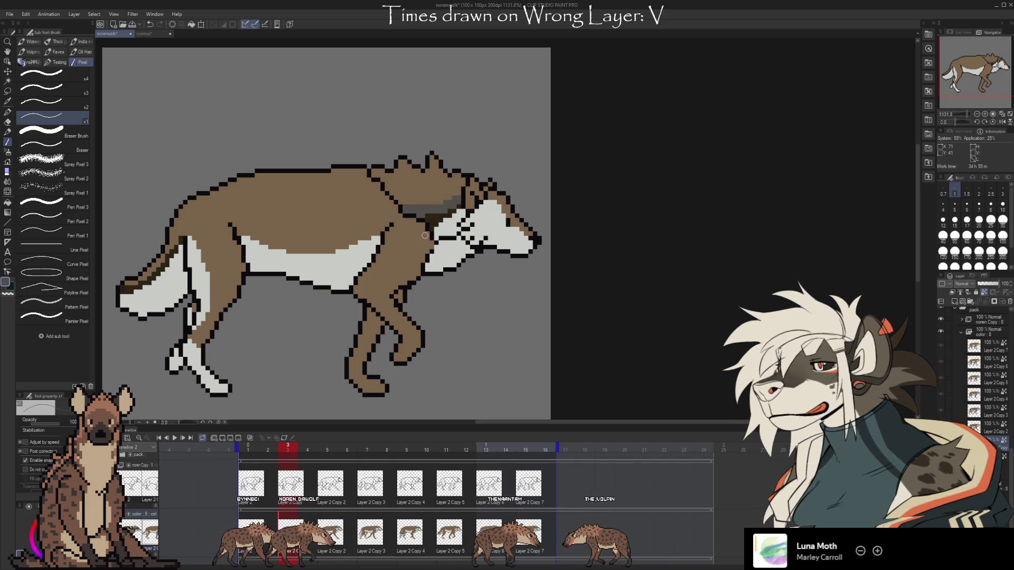
- Eyedrop the brown from the mane and flip through frames 1 to 3 to compare markings
{"action": "key", "text": "i"}
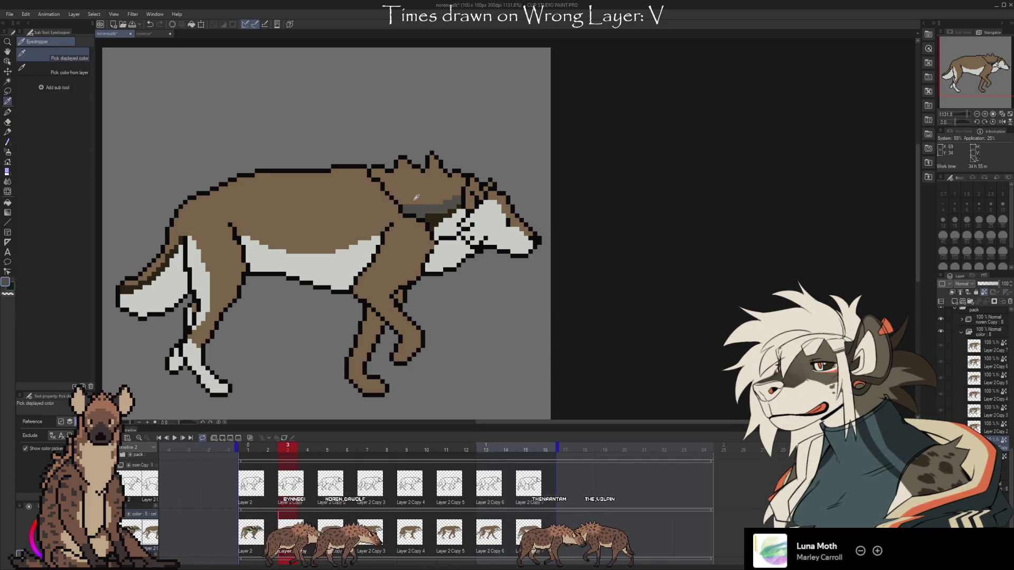
{"action": "left_click", "coordinate": [415, 199], "text": "alt"}
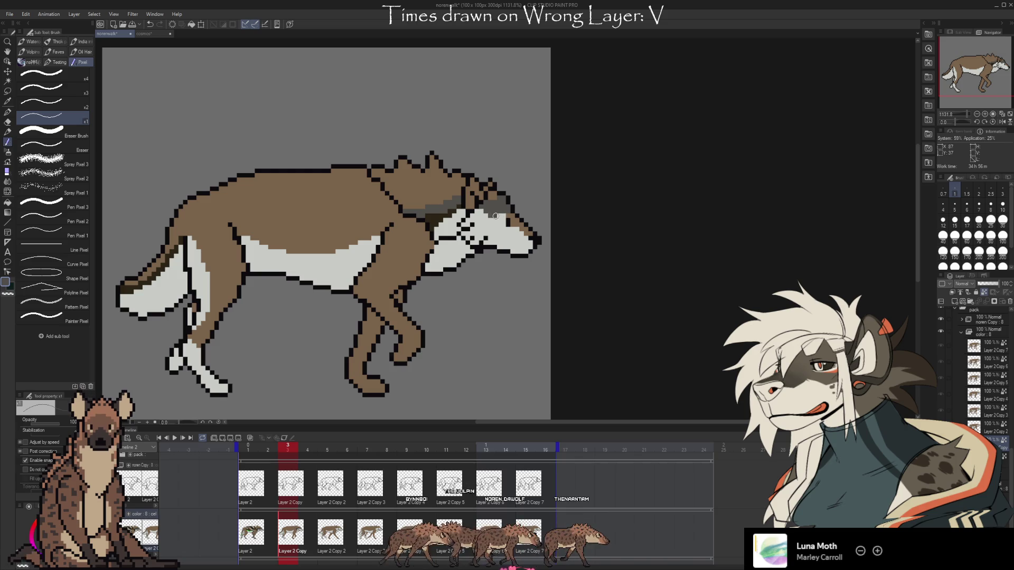
{"action": "left_click", "coordinate": [250, 484]}
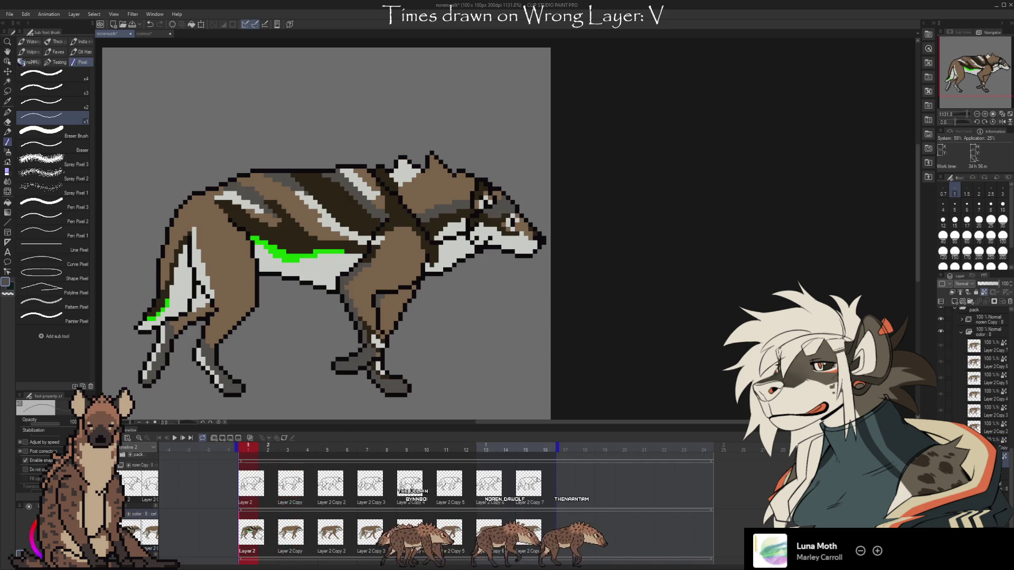
{"action": "left_click", "coordinate": [275, 537]}
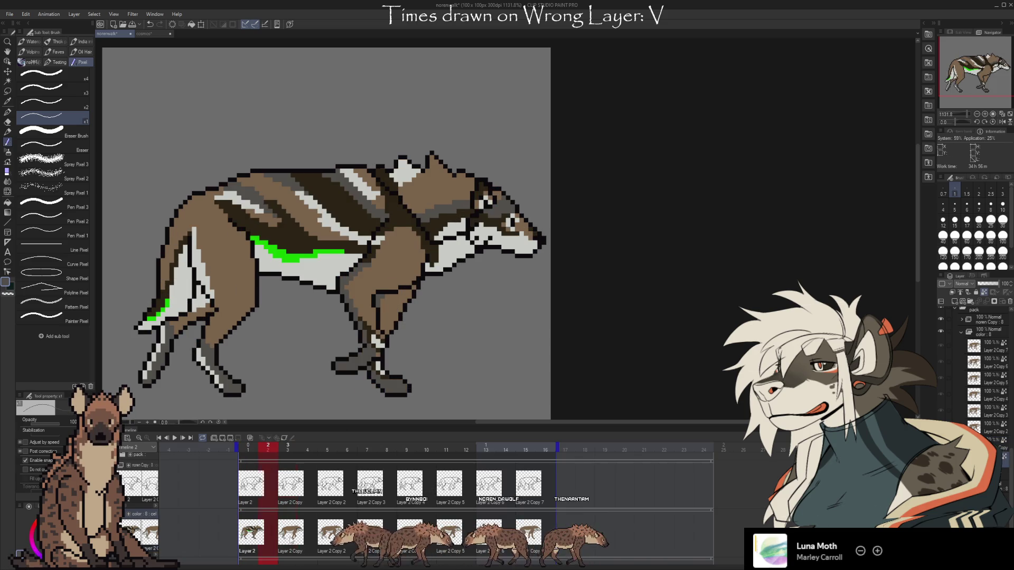
{"action": "left_click", "coordinate": [291, 537]}
{"action": "key", "text": "i"}
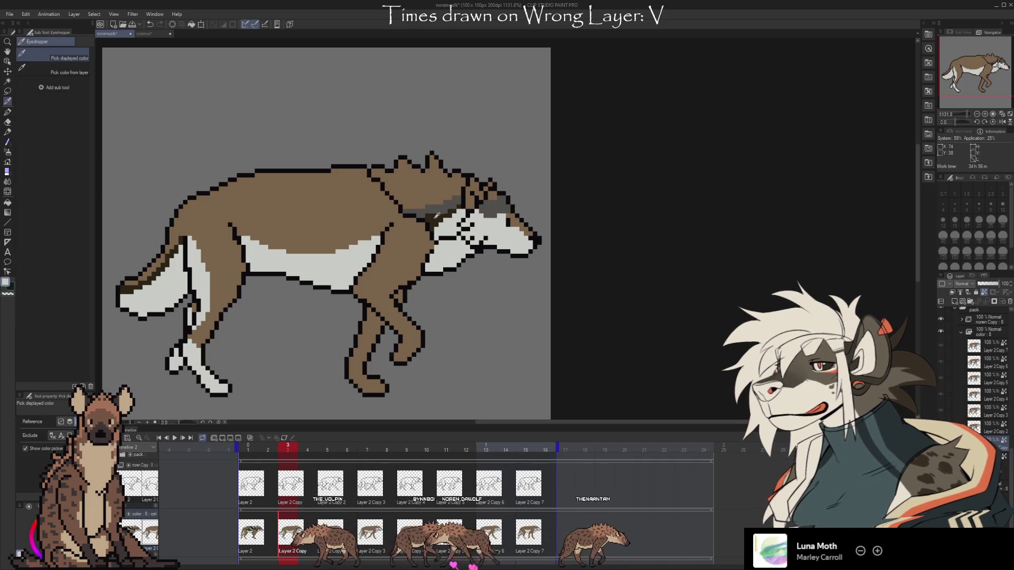
{"action": "key", "text": "b"}
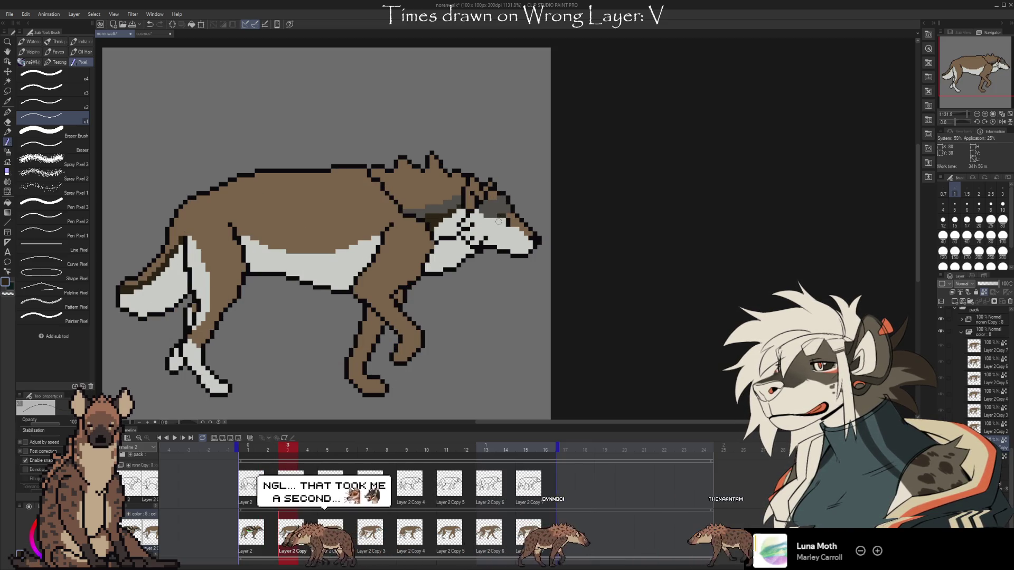
{"action": "key", "text": "Left"}
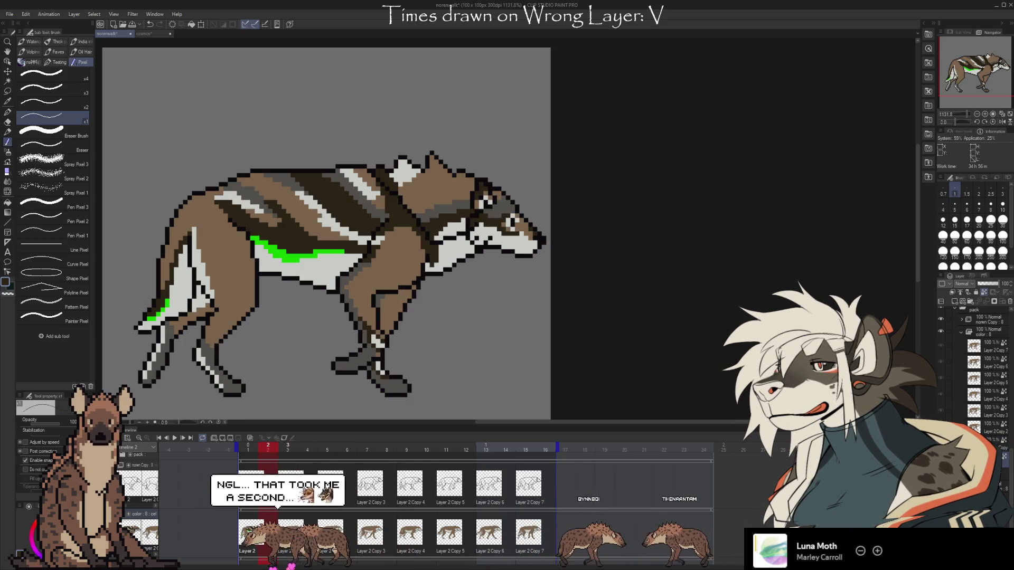
{"action": "key", "text": "Left"}
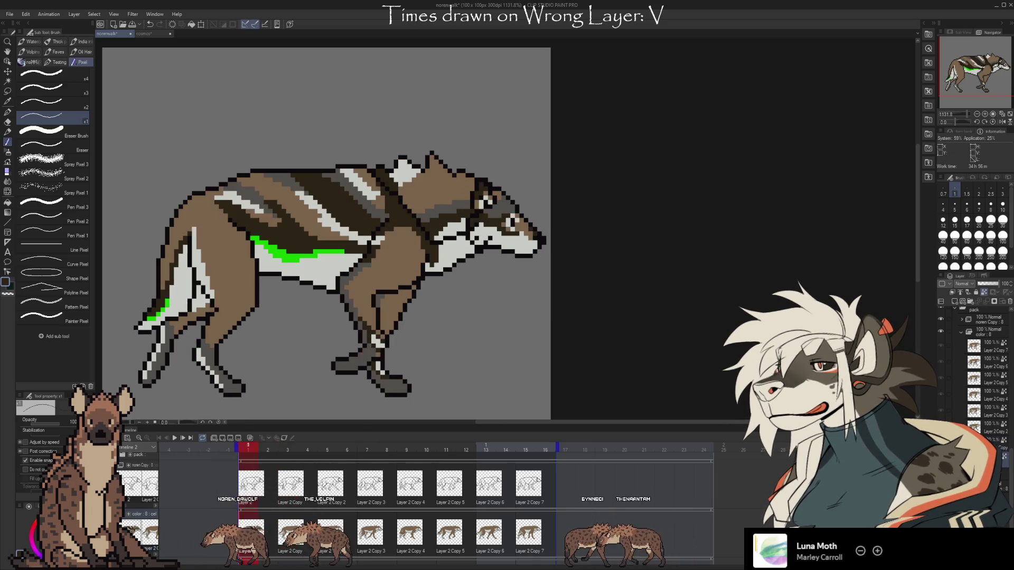
{"action": "left_click", "coordinate": [288, 534]}
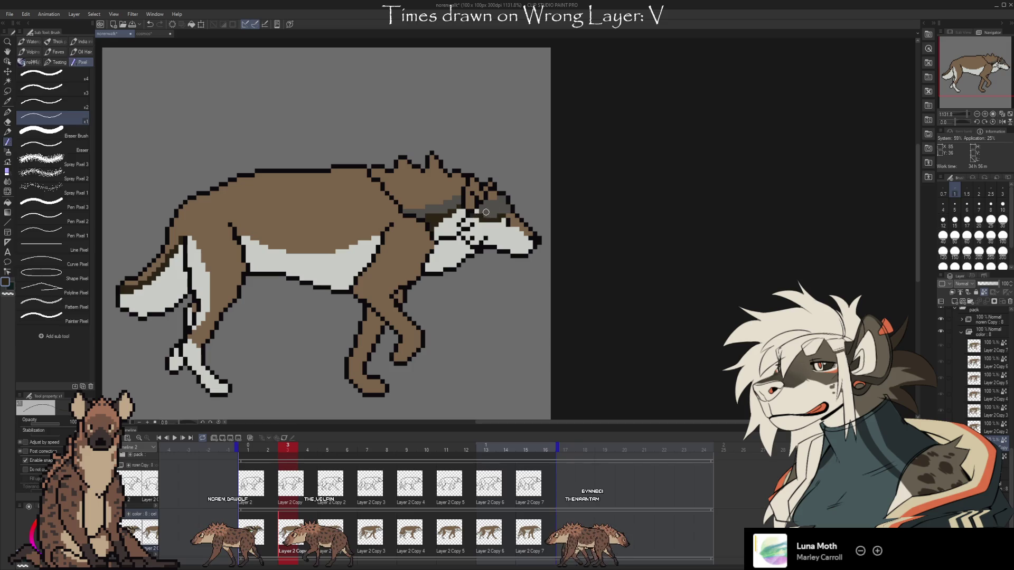
{"action": "left_click", "coordinate": [484, 215]}
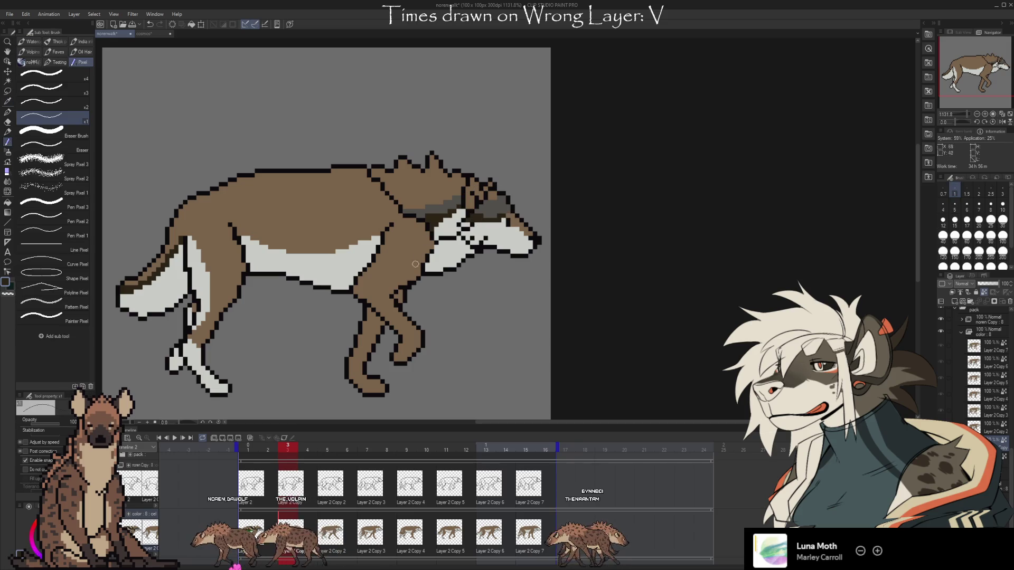
{"action": "key", "text": "Left"}
{"action": "left_click", "coordinate": [298, 516]}
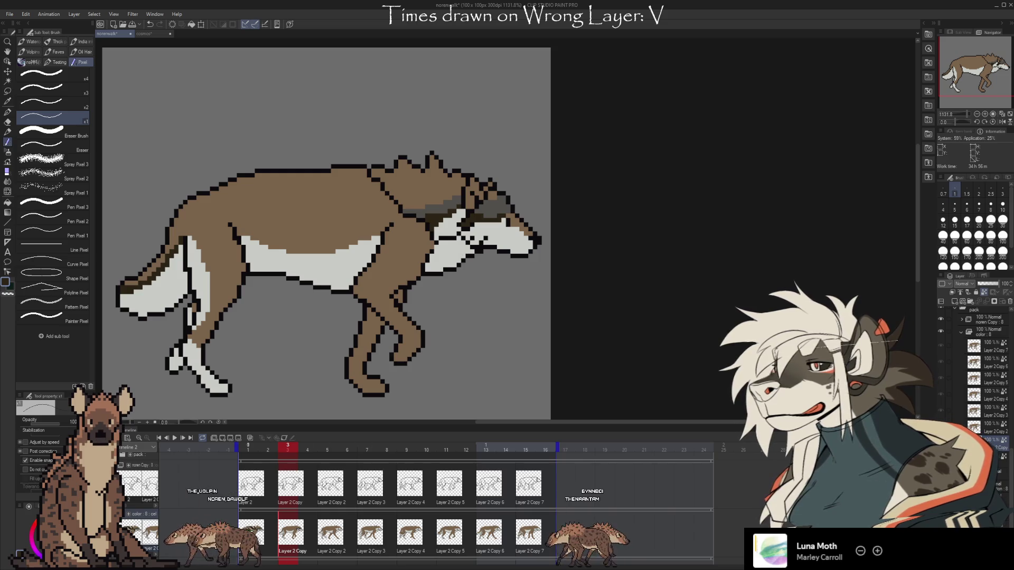
{"action": "key", "text": "Left"}
{"action": "key", "text": "Right"}
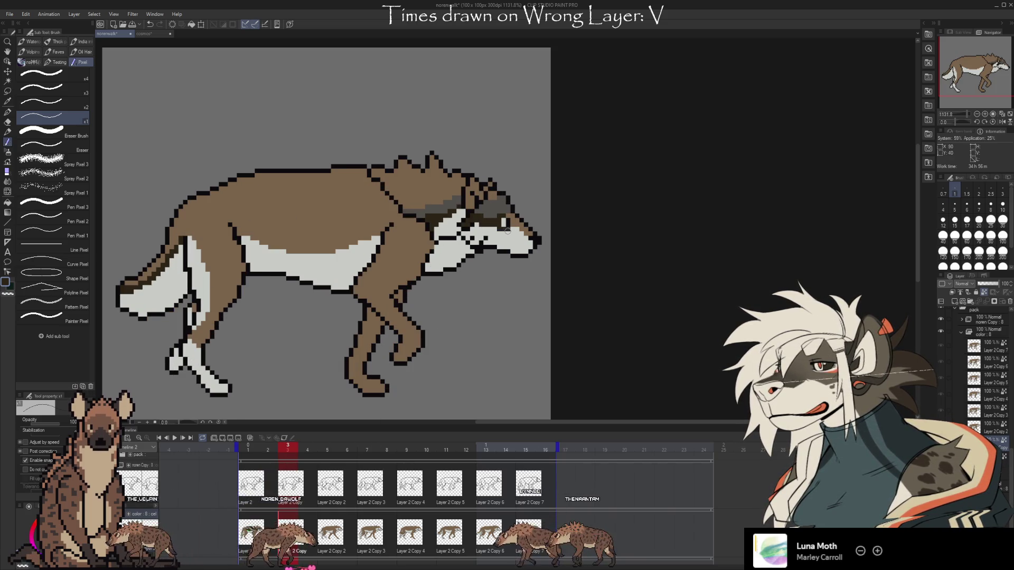
{"action": "left_click", "coordinate": [251, 534]}
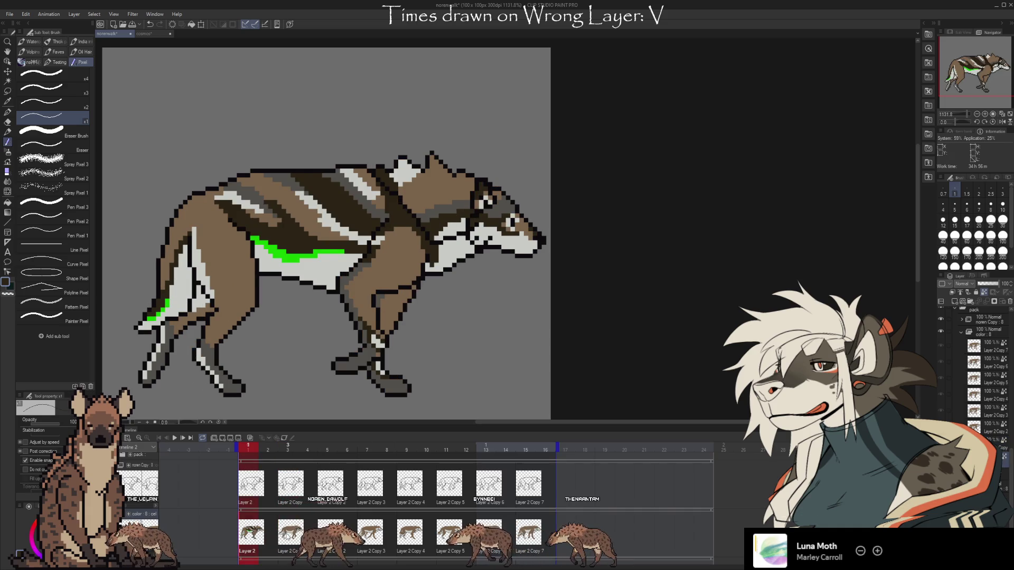
{"action": "key", "text": "Right"}
{"action": "key", "text": "Right"}
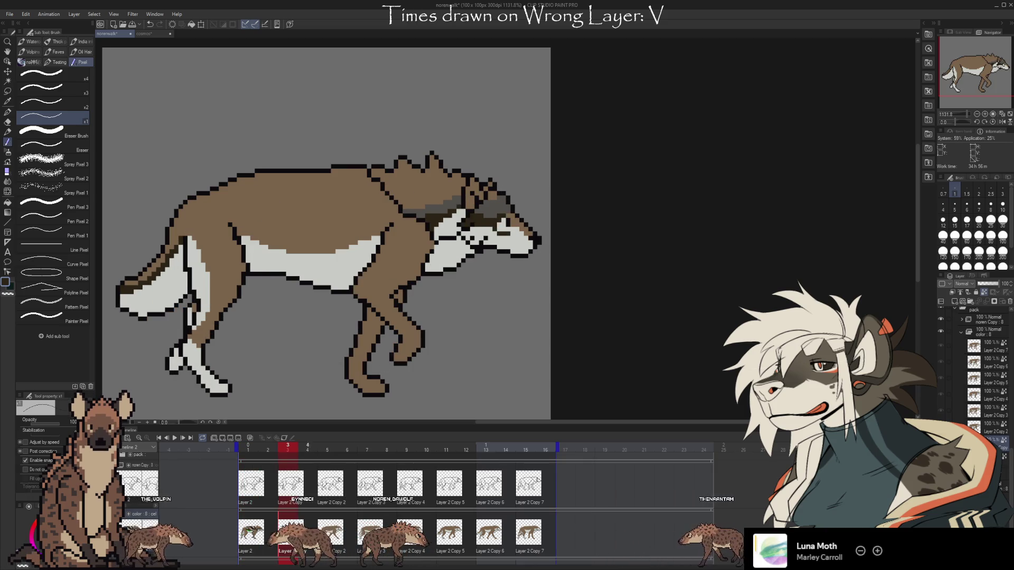
{"action": "key", "text": "Left"}
{"action": "key", "text": "Right"}
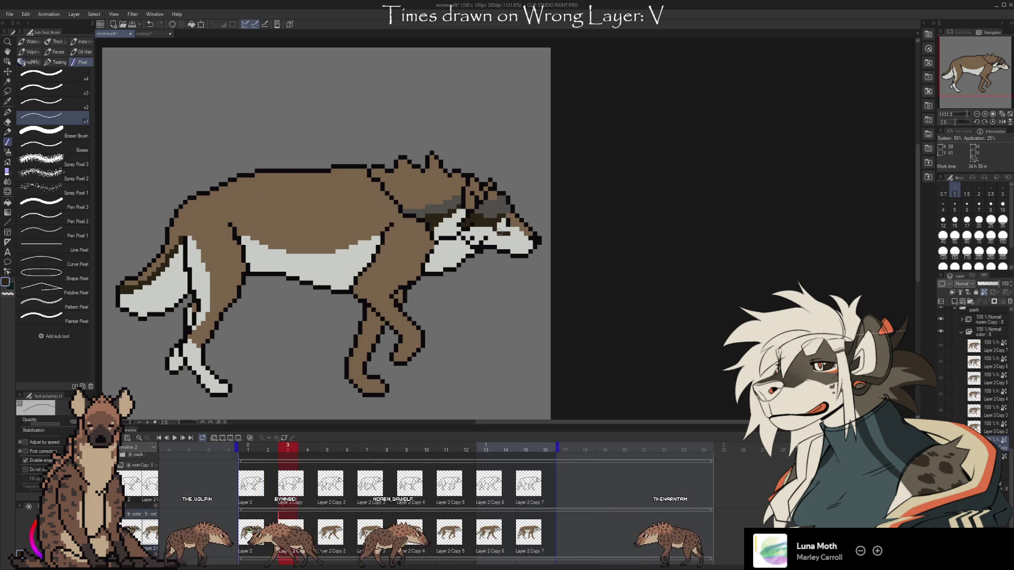
{"action": "key", "text": "Left"}
{"action": "key", "text": "Right"}
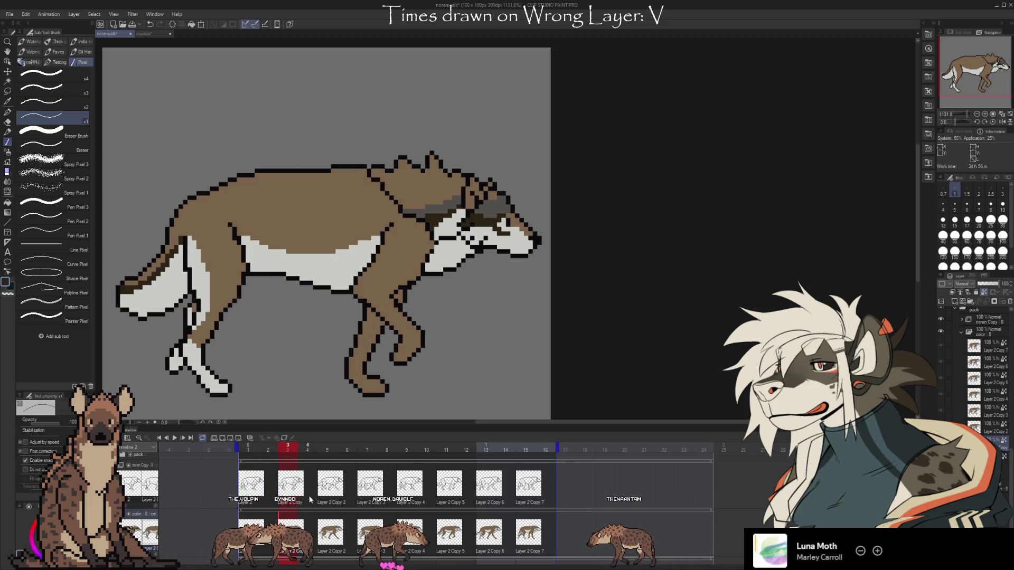
{"action": "key", "text": "Left"}
{"action": "key", "text": "Left"}
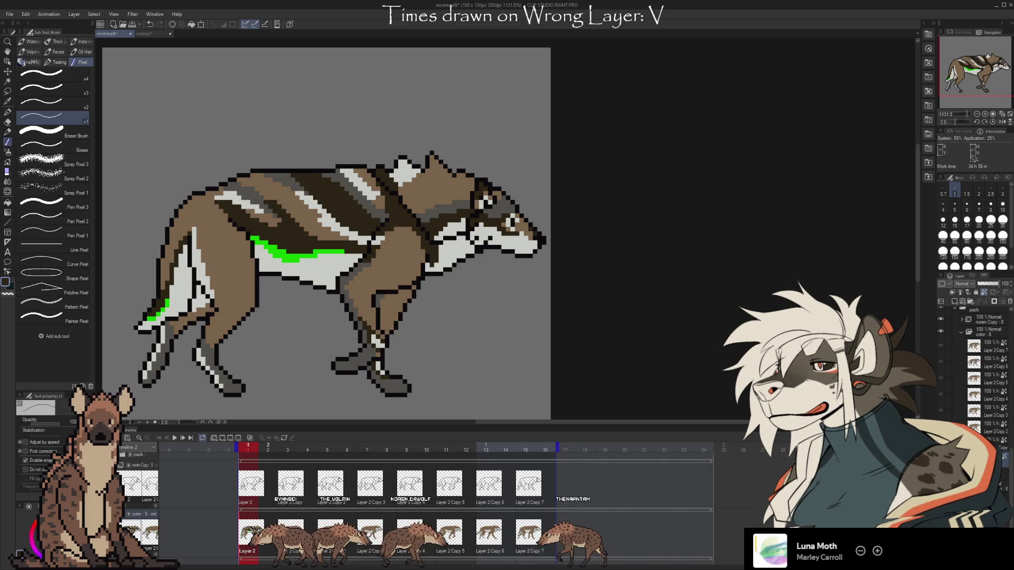
{"action": "key", "text": "Right"}
{"action": "key", "text": "Right"}
{"action": "key", "text": "Left"}
{"action": "key", "text": "Left"}
{"action": "key", "text": "Right"}
{"action": "key", "text": "Right"}
{"action": "key", "text": "Left"}
{"action": "key", "text": "Left"}
{"action": "key", "text": "Right"}
{"action": "key", "text": "Right"}
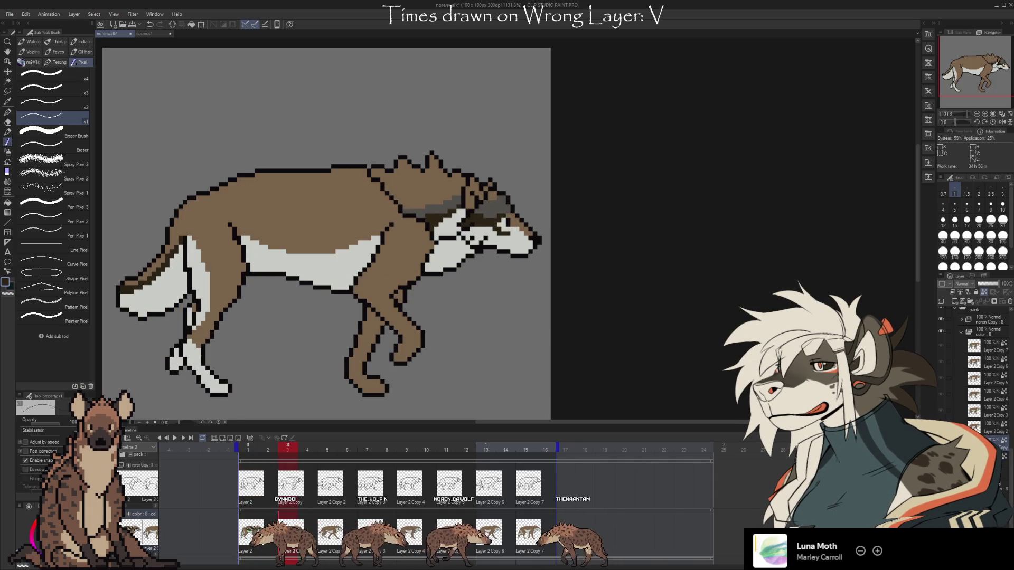
{"action": "key", "text": "Left"}
{"action": "key", "text": "Left"}
{"action": "key", "text": "Right"}
{"action": "key", "text": "Right"}
{"action": "key", "text": "Left"}
{"action": "key", "text": "Left"}
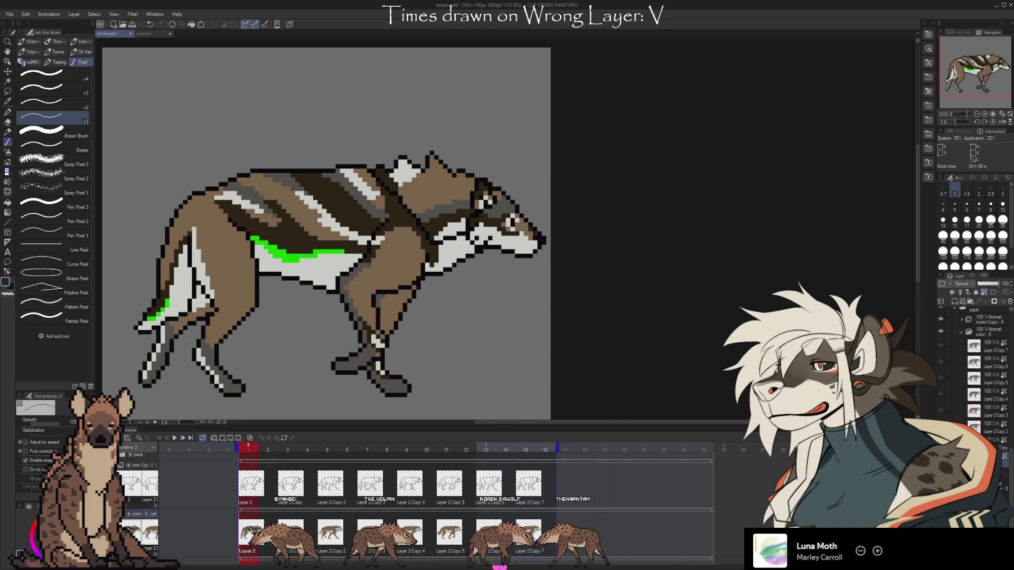
{"action": "key", "text": "Right"}
{"action": "key", "text": "Right"}
{"action": "key", "text": "Left"}
{"action": "key", "text": "Left"}
{"action": "key", "text": "Right"}
{"action": "key", "text": "Right"}
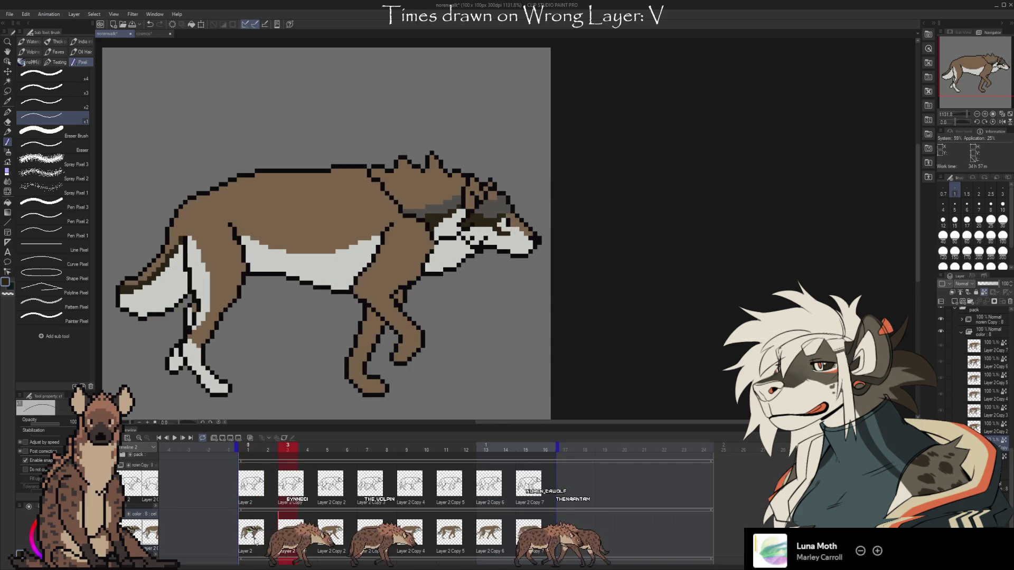
{"action": "key", "text": "Left"}
{"action": "key", "text": "Left"}
{"action": "key", "text": "Right"}
{"action": "key", "text": "Right"}
{"action": "key", "text": "Left"}
{"action": "key", "text": "Left"}
{"action": "key", "text": "Right"}
{"action": "key", "text": "Right"}
{"action": "key", "text": "Left"}
{"action": "key", "text": "Left"}
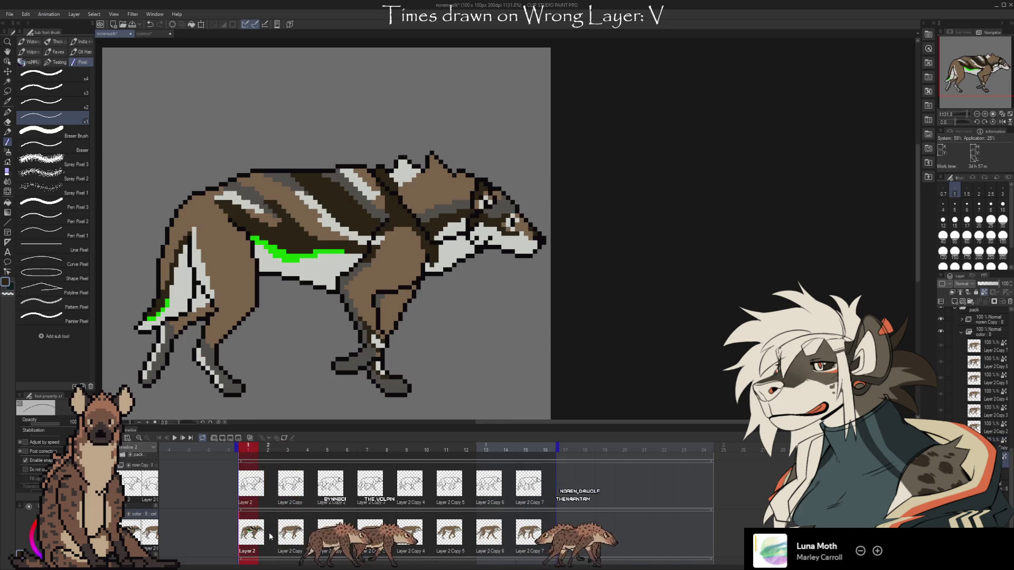
{"action": "key", "text": "Right"}
{"action": "key", "text": "Right"}
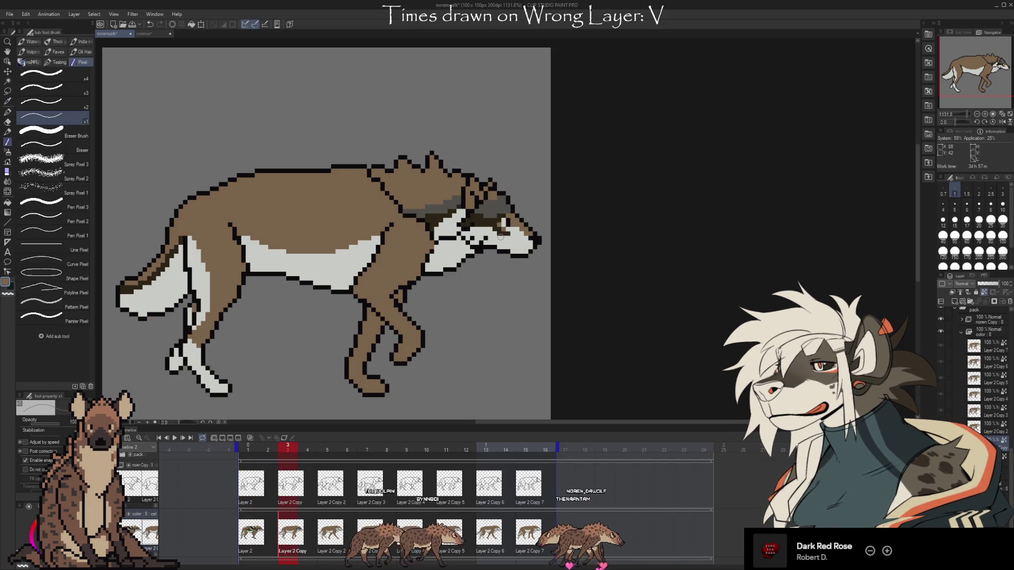
{"action": "key", "text": "Left"}
{"action": "key", "text": "Left"}
{"action": "key", "text": "Right"}
{"action": "key", "text": "Right"}
- Compare the wolf poses across frames 1, 2 and 3, ending on frame 3 to draw
{"action": "key", "text": "Left"}
{"action": "key", "text": "Left"}
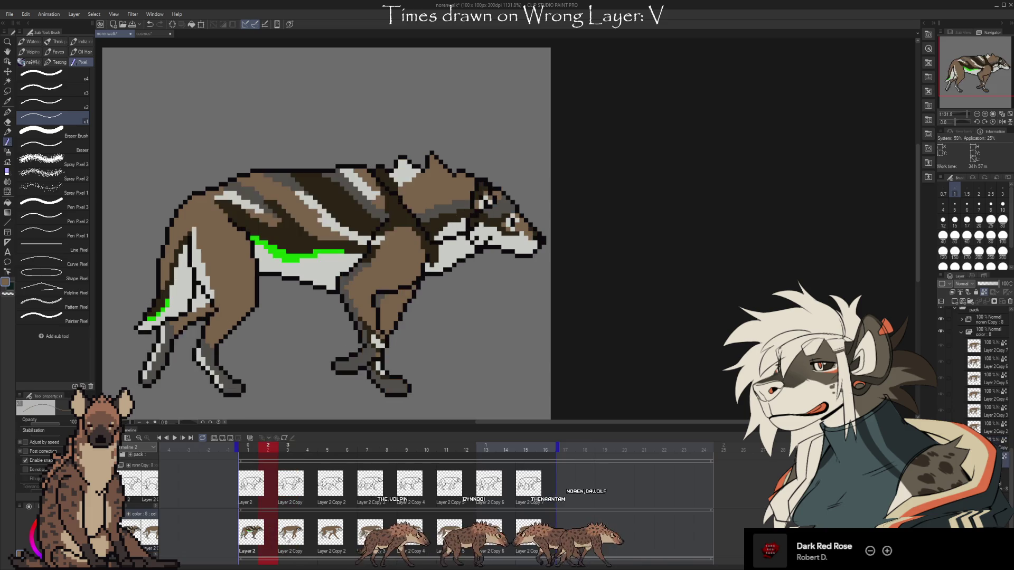
{"action": "key", "text": "Right"}
{"action": "key", "text": "Right"}
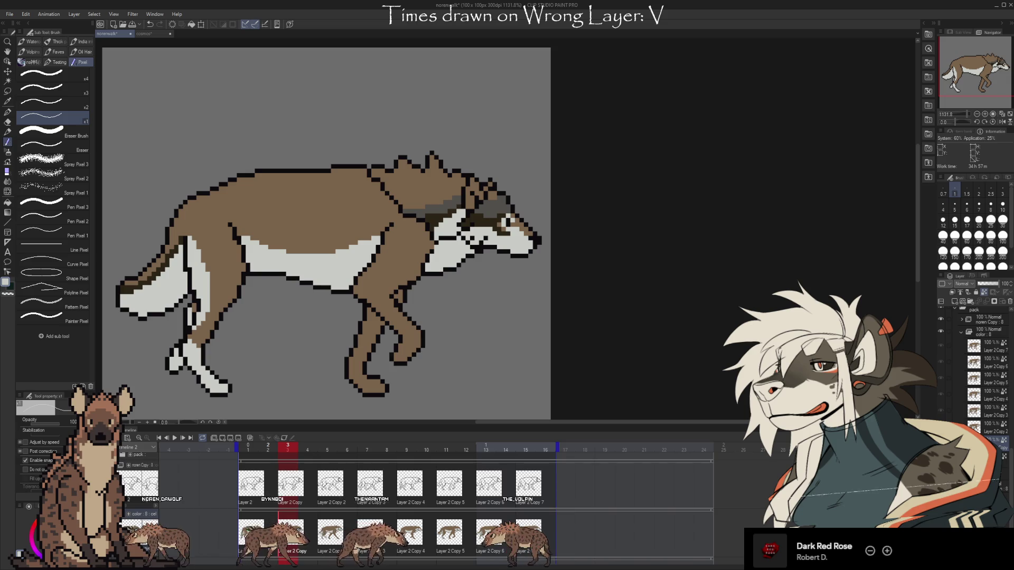
{"action": "left_click", "coordinate": [259, 538]}
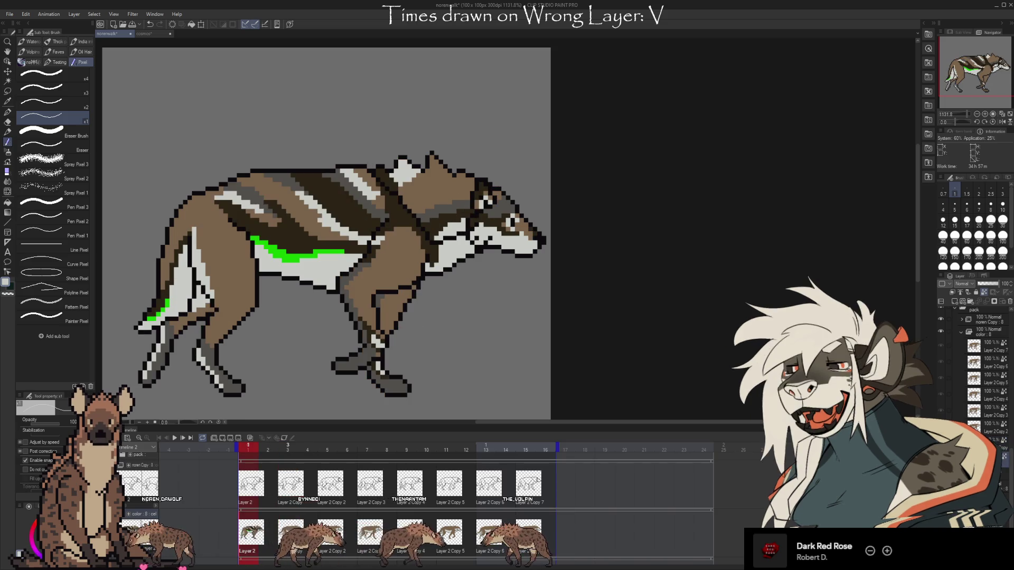
{"action": "left_click", "coordinate": [265, 539]}
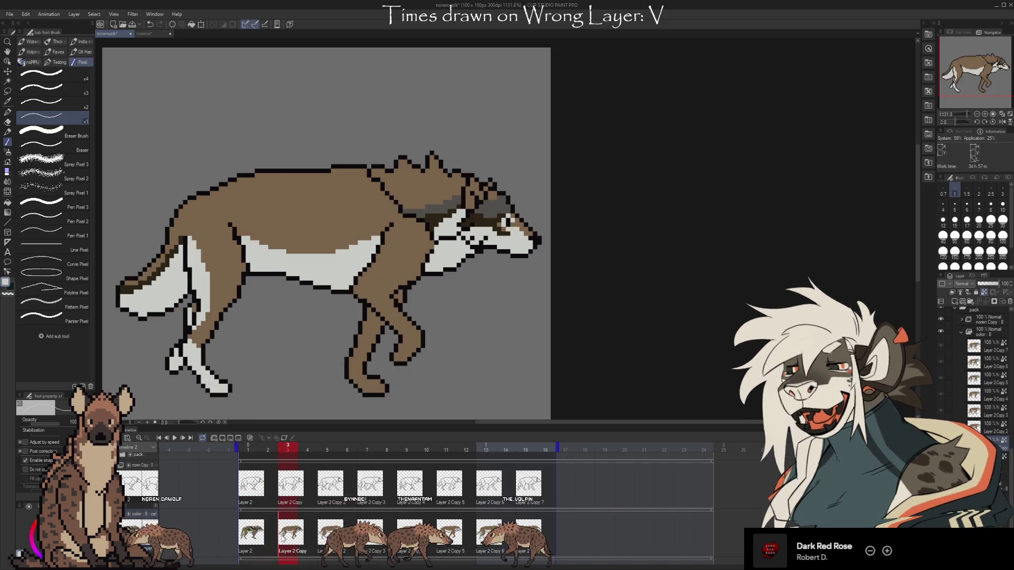
{"action": "left_click", "coordinate": [294, 523]}
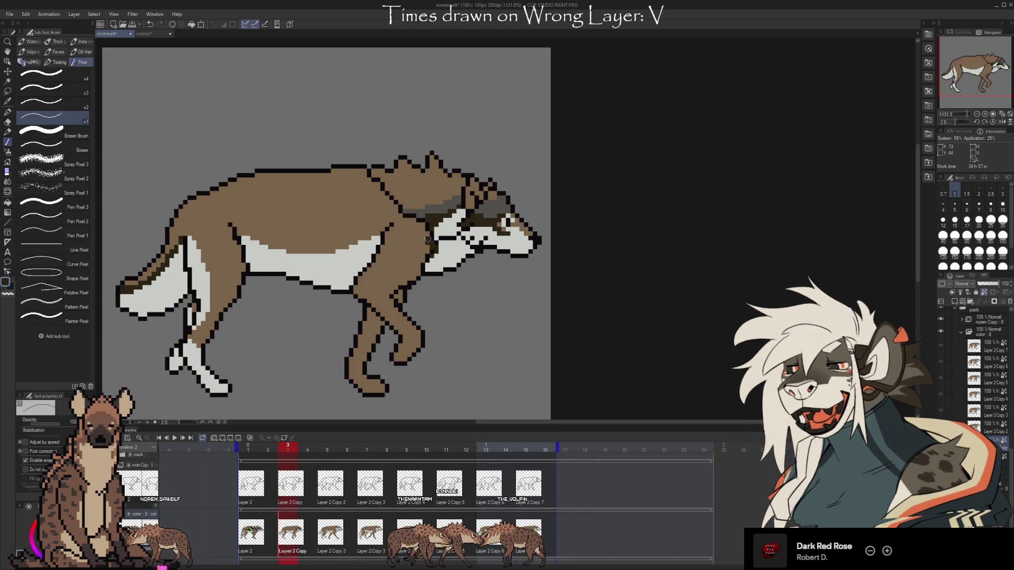
{"action": "left_click", "coordinate": [274, 538]}
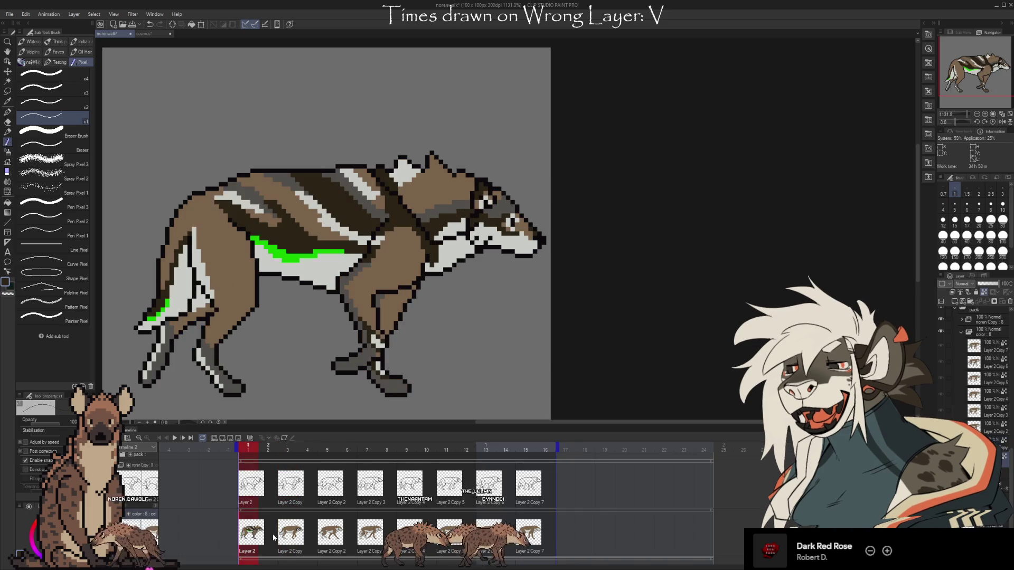
{"action": "left_click", "coordinate": [291, 533]}
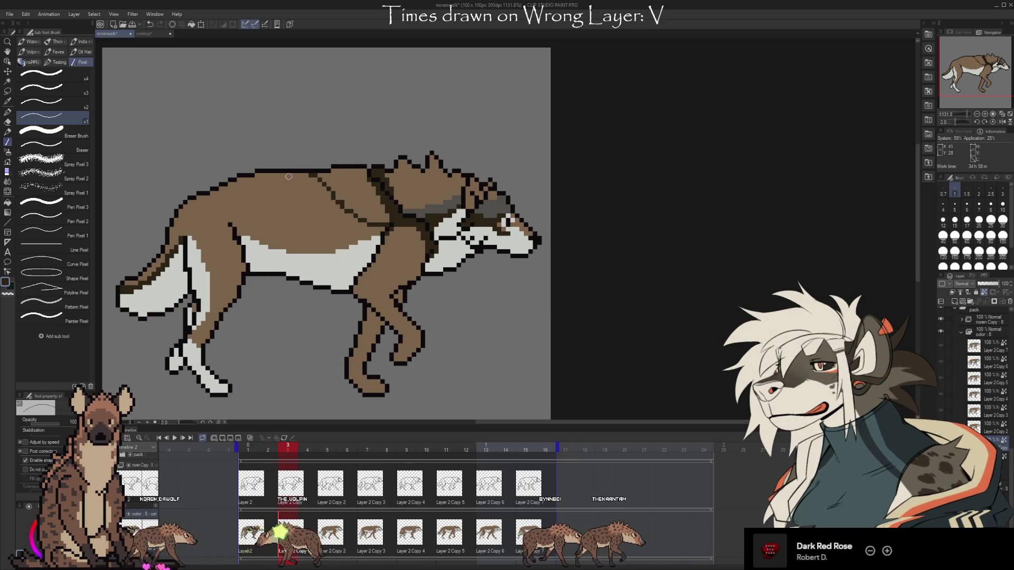
- Draw a dark diagonal stripe across frame 3's back, checking it against the earlier frames
{"action": "left_click_drag", "start_coordinate": [292, 173], "coordinate": [323, 216]}
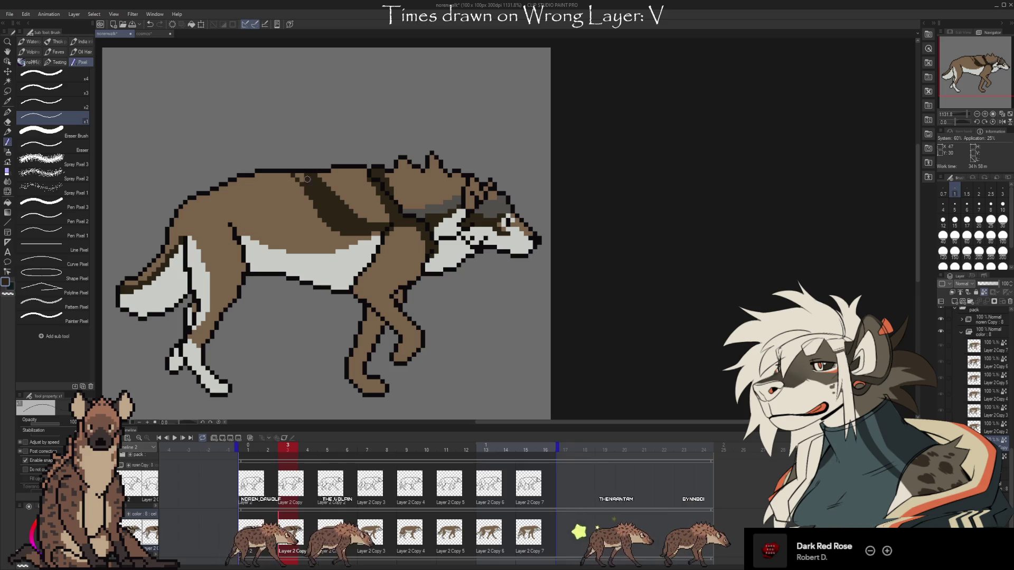
{"action": "left_click", "coordinate": [250, 483]}
{"action": "key", "text": "Right"}
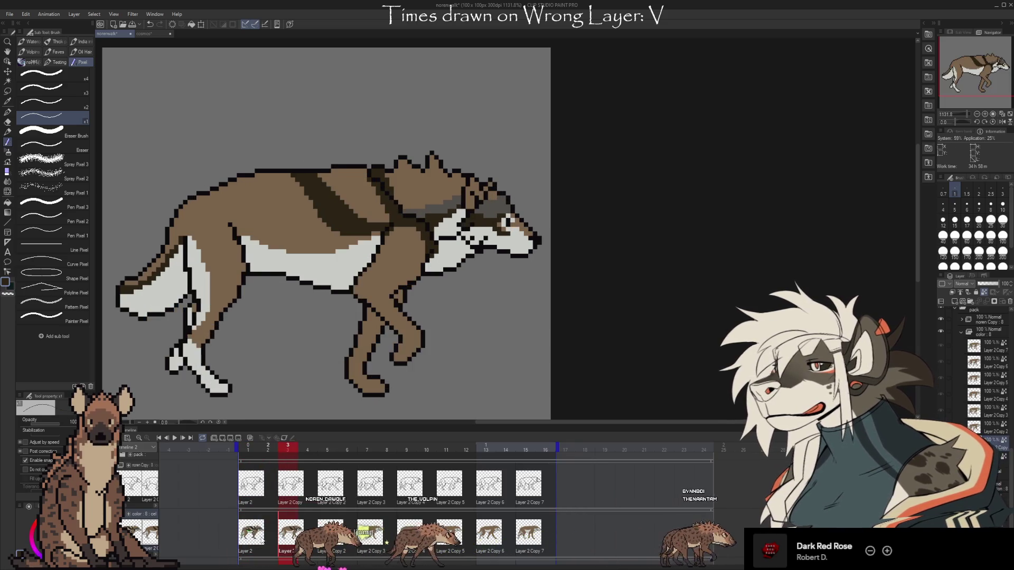
{"action": "key", "text": "Right"}
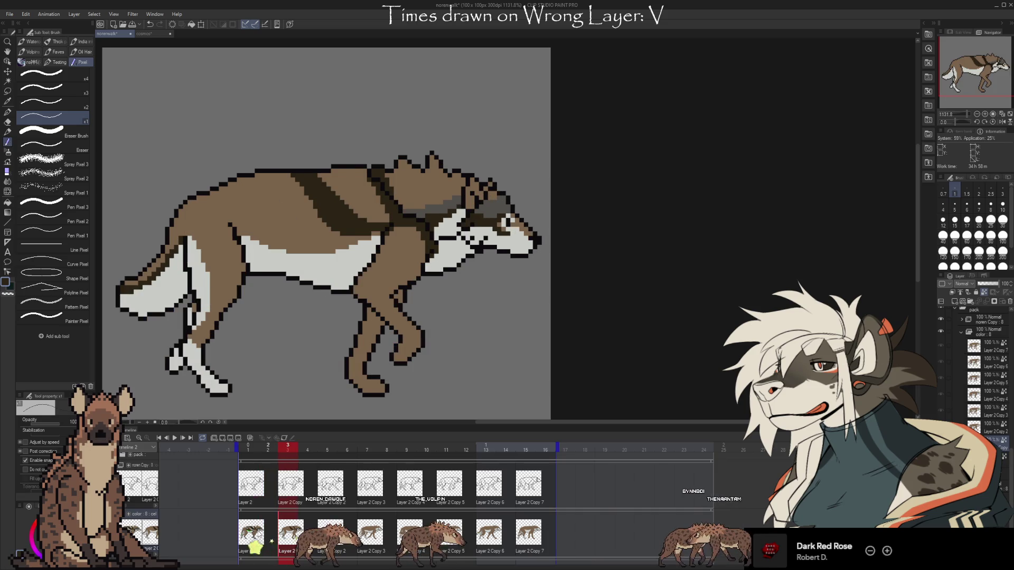
{"action": "key", "text": "Left"}
{"action": "key", "text": "Left"}
{"action": "key", "text": "Right"}
{"action": "key", "text": "Right"}
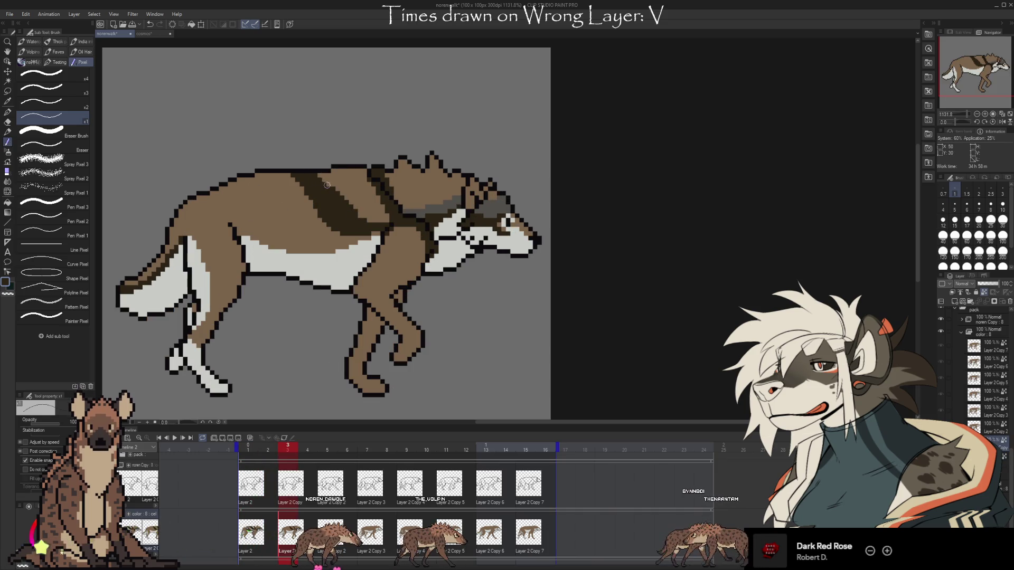
{"action": "key", "text": "Left"}
{"action": "key", "text": "Left"}
{"action": "key", "text": "Right"}
{"action": "key", "text": "Right"}
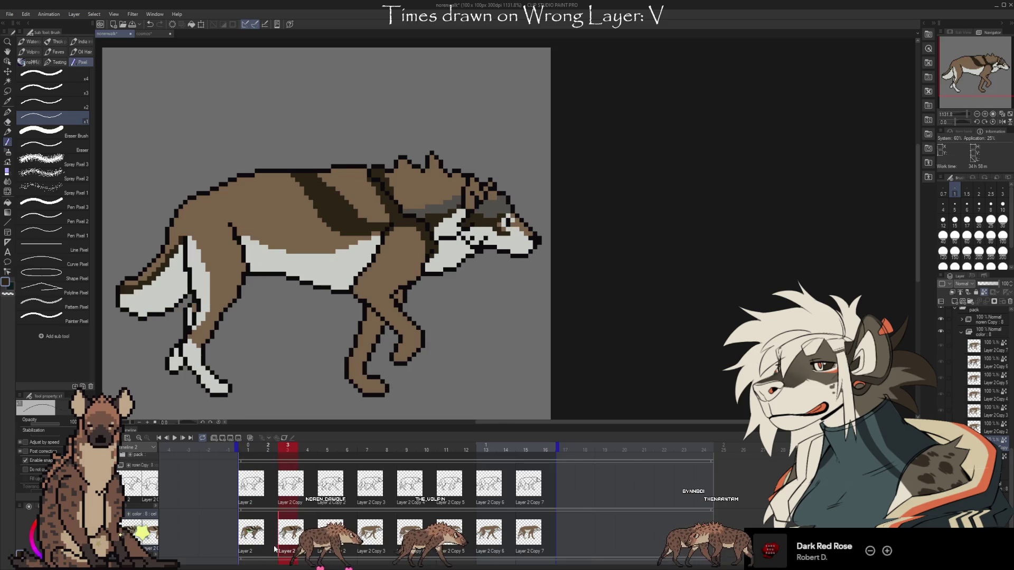
{"action": "key", "text": "Left"}
{"action": "key", "text": "Left"}
{"action": "key", "text": "Right"}
{"action": "key", "text": "Right"}
{"action": "key", "text": "Left"}
{"action": "key", "text": "Right"}
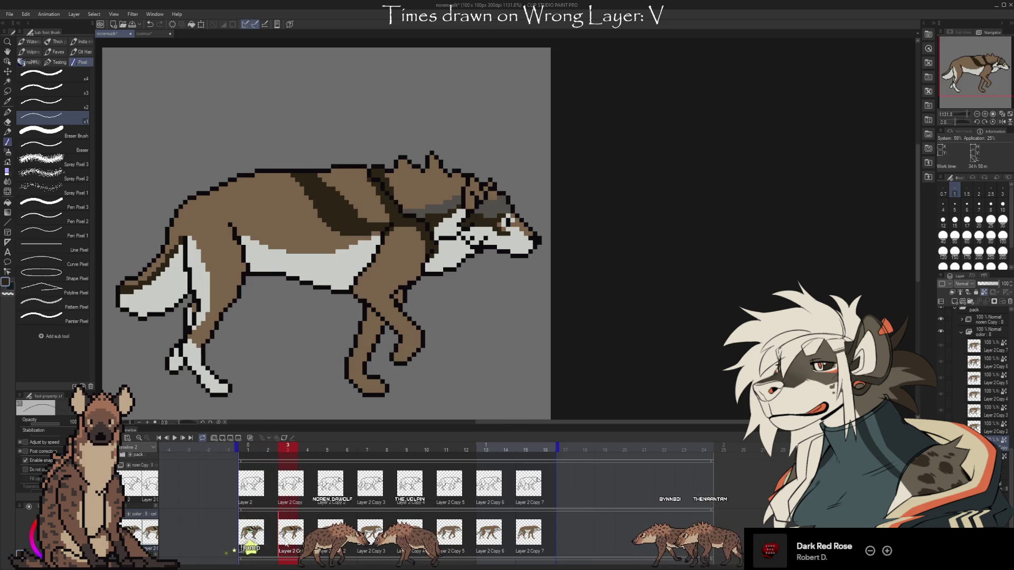
{"action": "key", "text": "Left"}
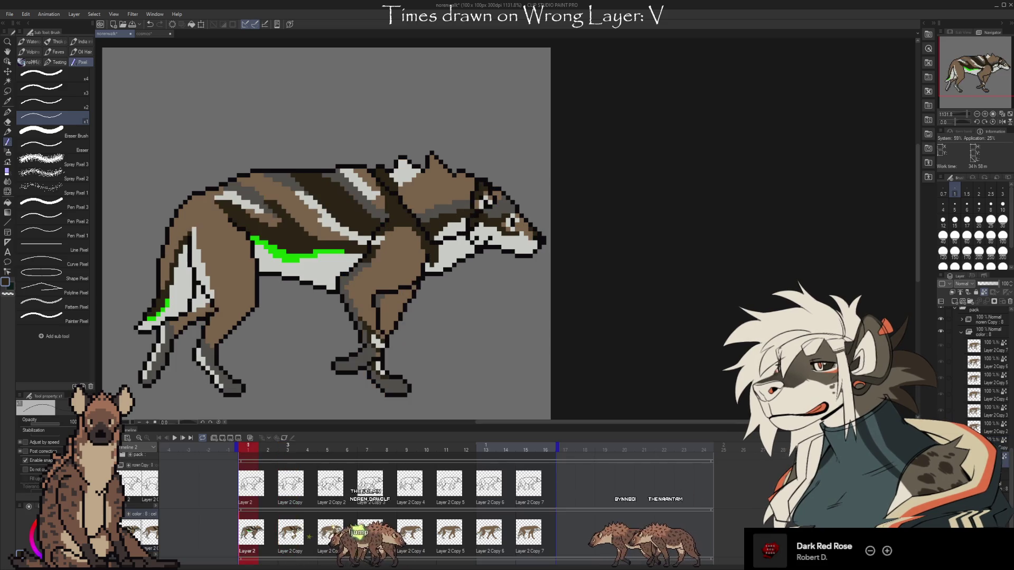
{"action": "key", "text": "Right"}
{"action": "key", "text": "Left"}
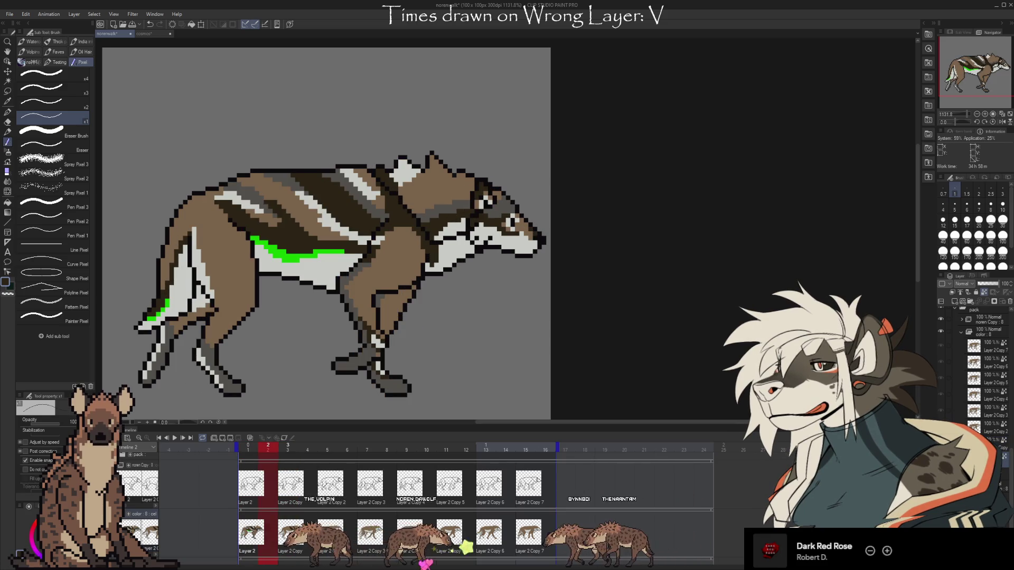
{"action": "key", "text": "Right"}
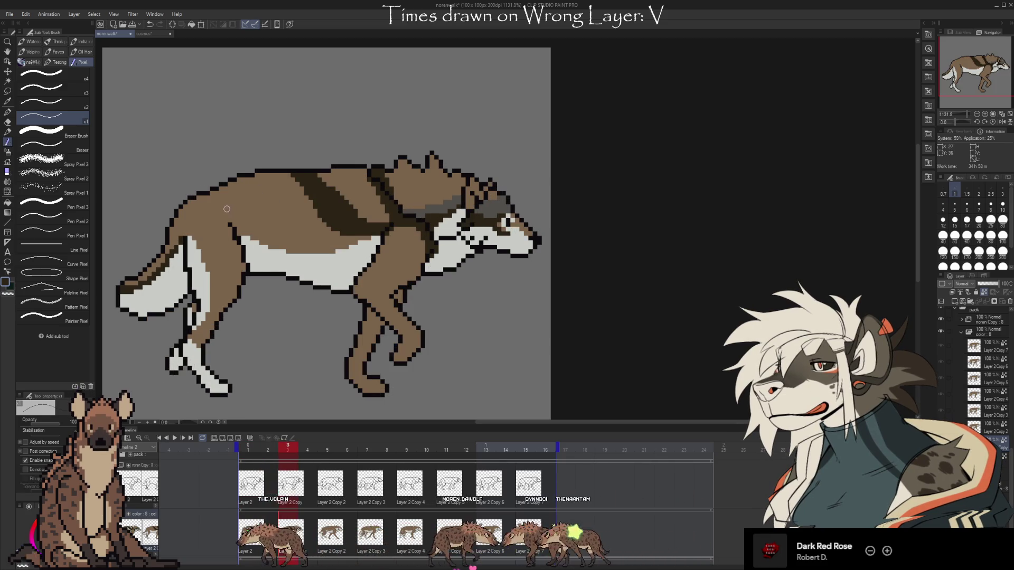
- Paint a short dark stripe near the hip and extend it, comparing with frame 2
{"action": "left_click_drag", "start_coordinate": [220, 205], "coordinate": [255, 231]}
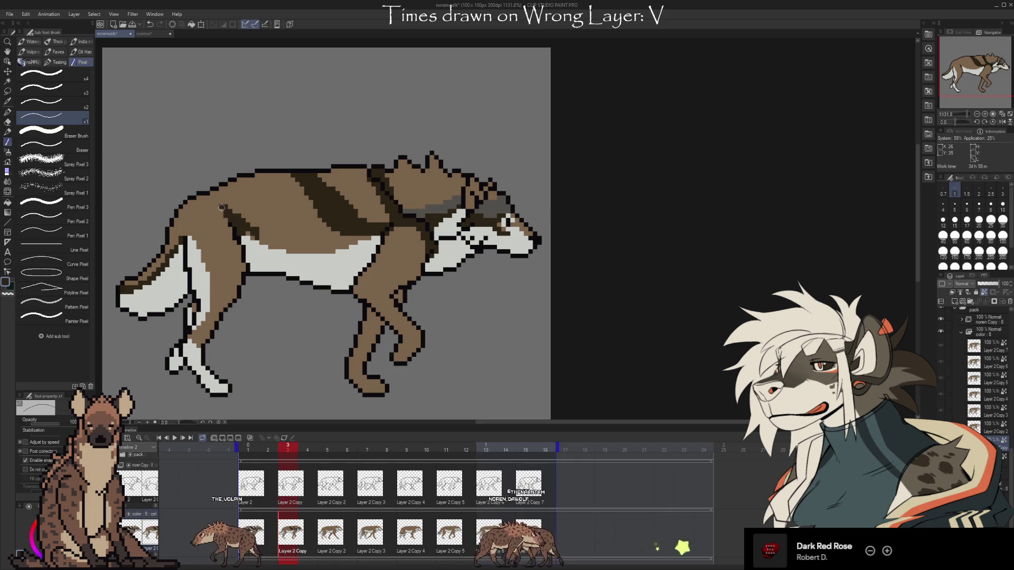
{"action": "key", "text": "Left"}
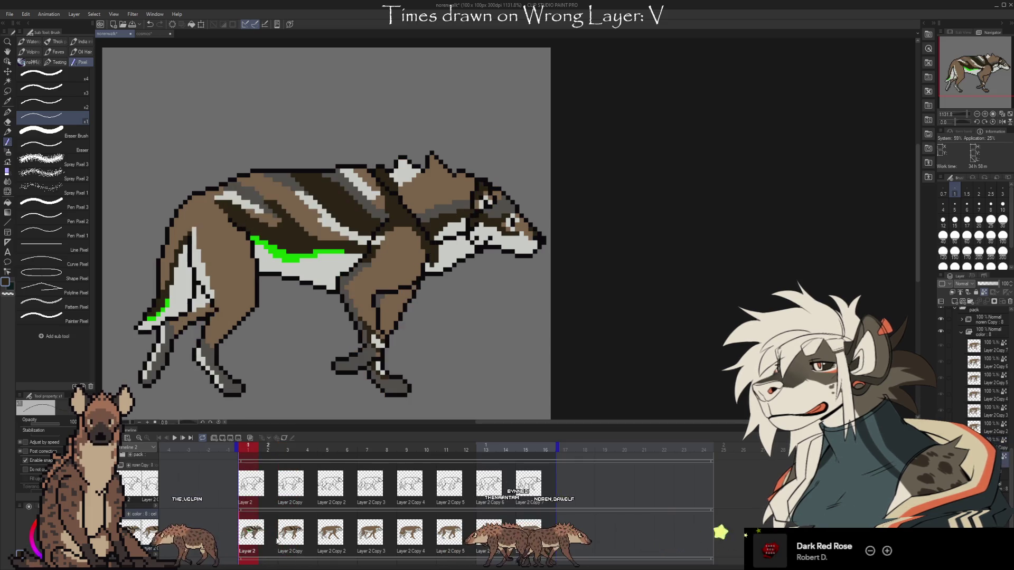
{"action": "key", "text": "Right"}
{"action": "left_click_drag", "start_coordinate": [257, 231], "coordinate": [292, 242]}
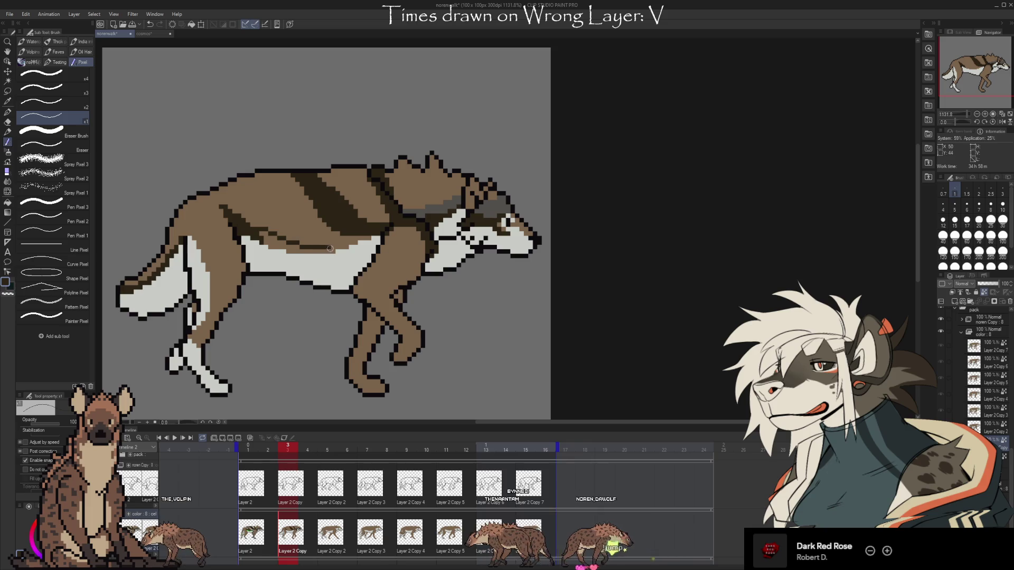
{"action": "key", "text": "Left"}
{"action": "key", "text": "Right"}
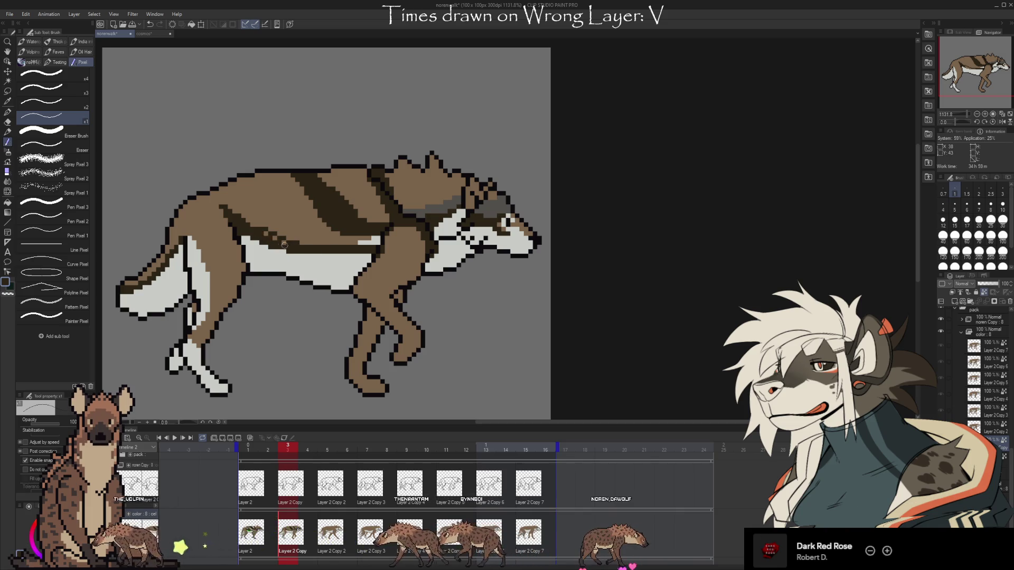
{"action": "key", "text": "Left"}
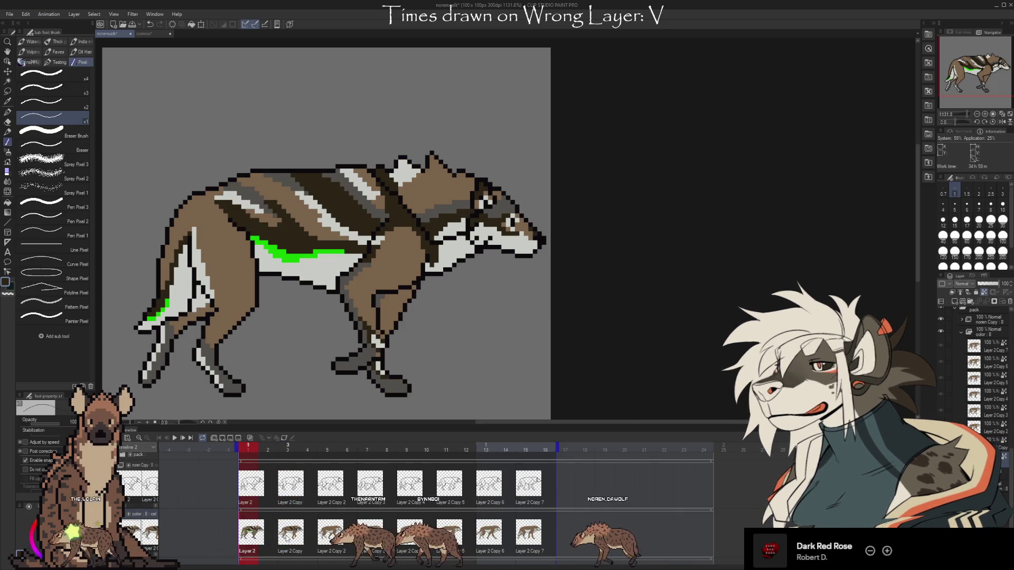
{"action": "key", "text": "Right"}
- Add more dark stripe pixels on the back, then flip through frames 1 and 2 back to frame 3
{"action": "left_click_drag", "start_coordinate": [264, 206], "coordinate": [277, 222]}
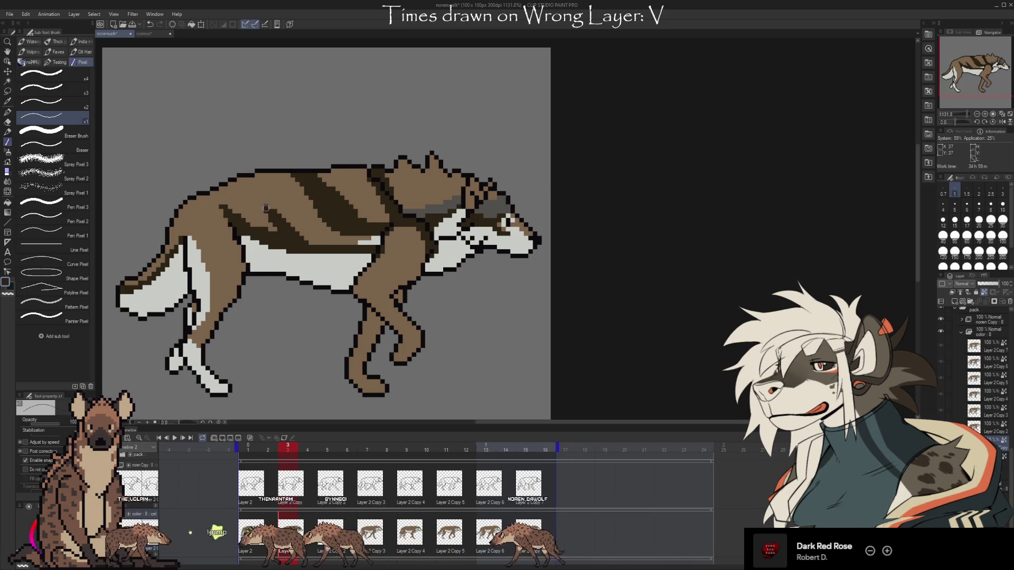
{"action": "key", "text": "Left"}
{"action": "key", "text": "Right"}
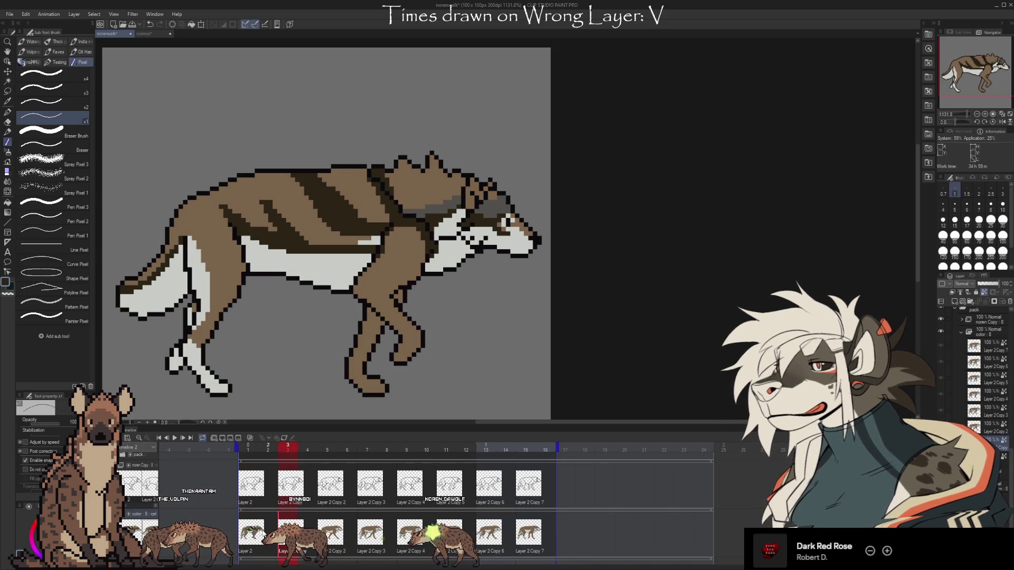
{"action": "key", "text": "Left"}
{"action": "key", "text": "Right"}
{"action": "key", "text": "Left"}
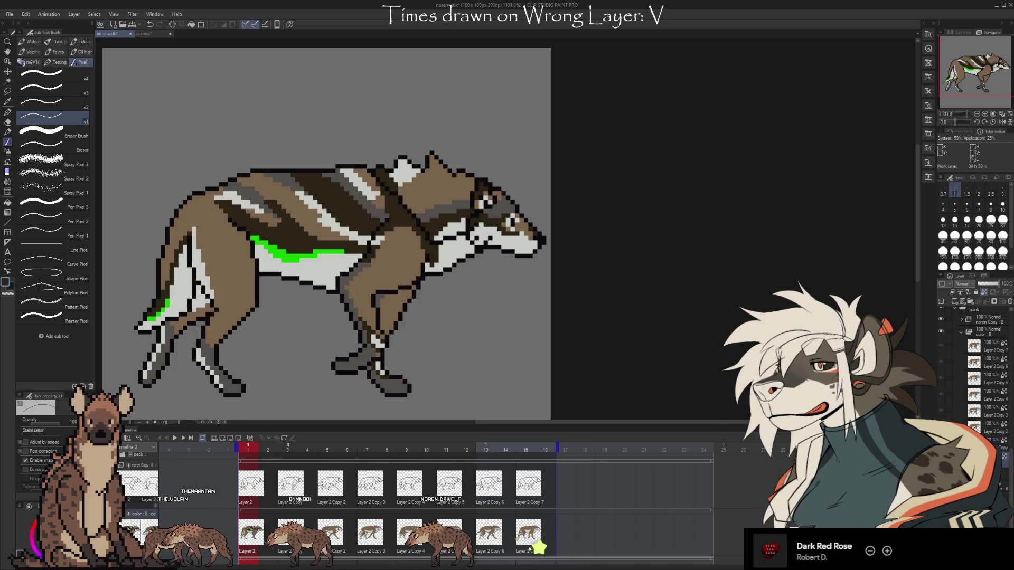
{"action": "key", "text": "Right"}
{"action": "key", "text": "Left"}
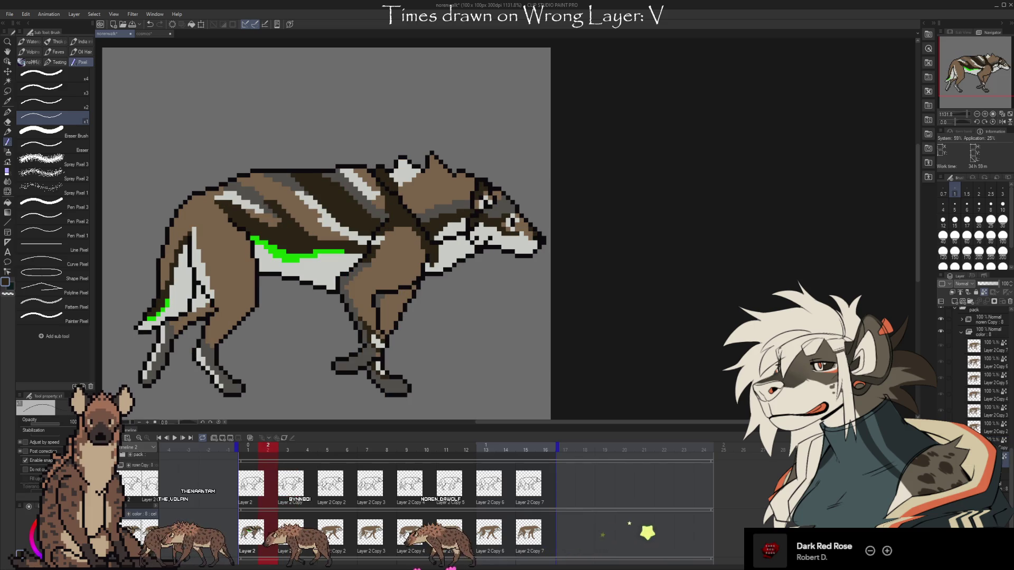
{"action": "key", "text": "Left"}
{"action": "key", "text": "Right"}
{"action": "key", "text": "Left"}
{"action": "key", "text": "Right"}
{"action": "key", "text": "Right"}
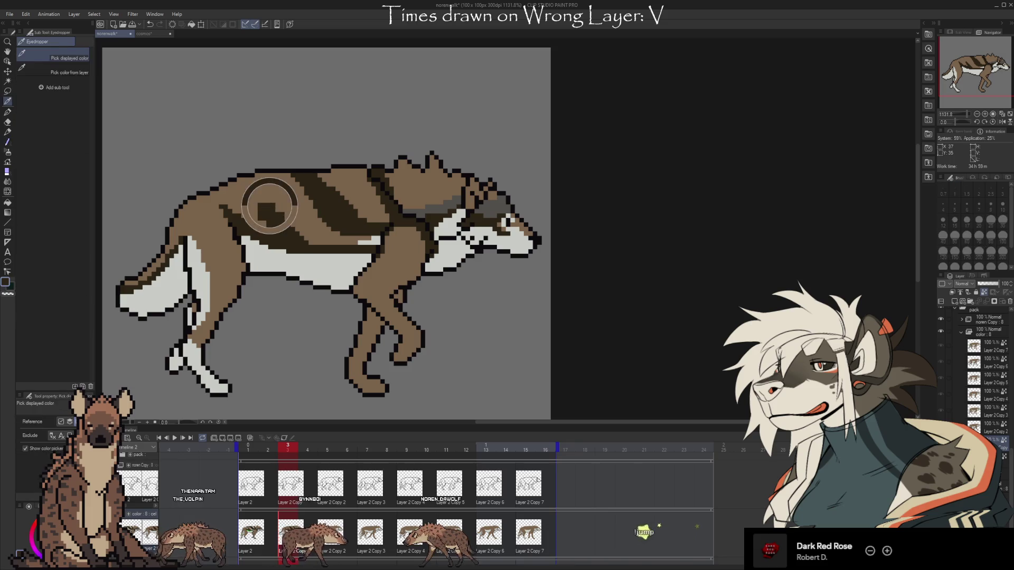
- Flip between frames 1, 2 and 3 to compare the poses, ending on frame 3
{"action": "key", "text": "Left"}
{"action": "key", "text": "Left"}
{"action": "key", "text": "Right"}
{"action": "key", "text": "Right"}
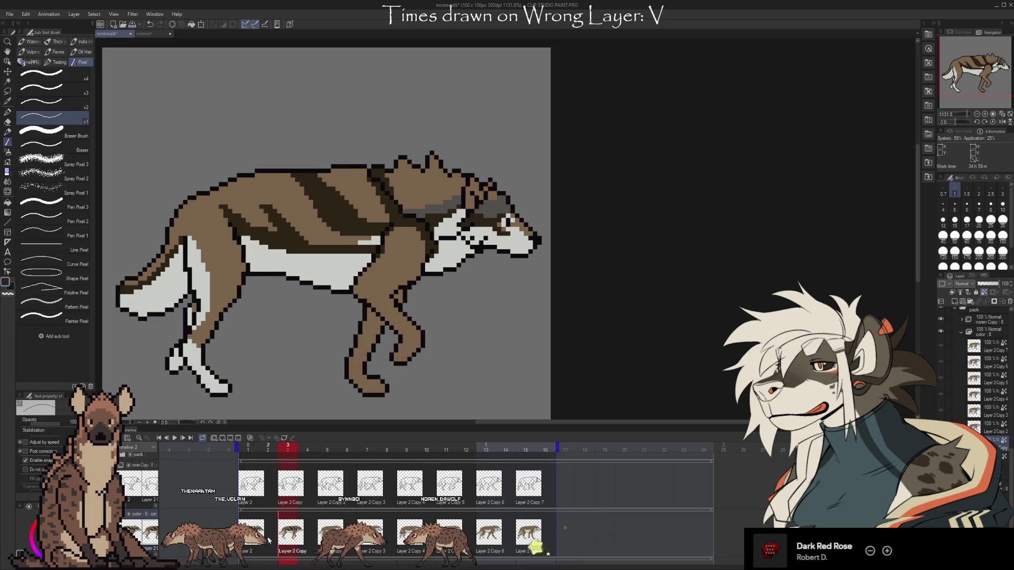
{"action": "key", "text": "Left"}
{"action": "key", "text": "Right"}
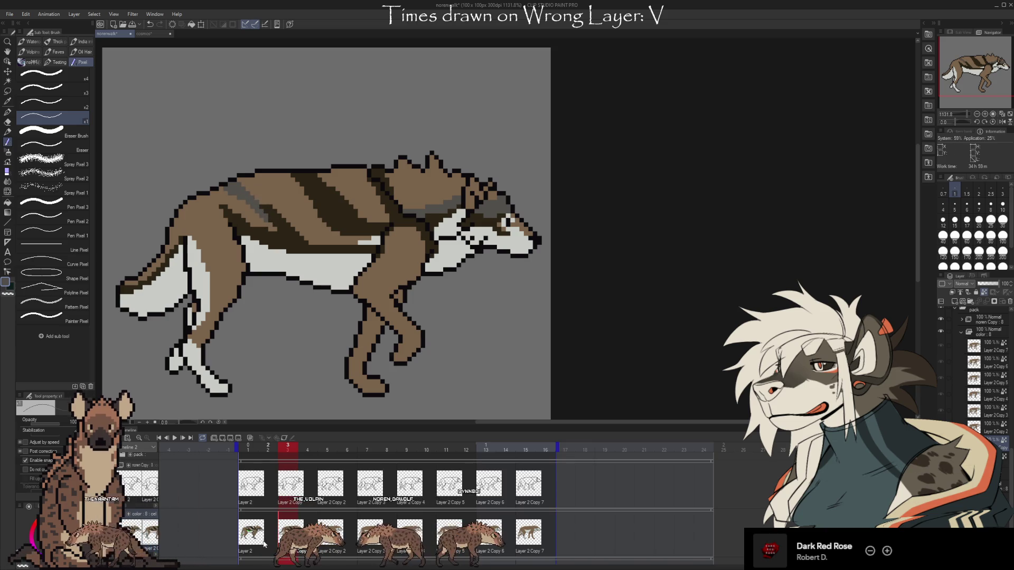
{"action": "key", "text": "Left"}
{"action": "key", "text": "Left"}
{"action": "key", "text": "Right"}
{"action": "key", "text": "Right"}
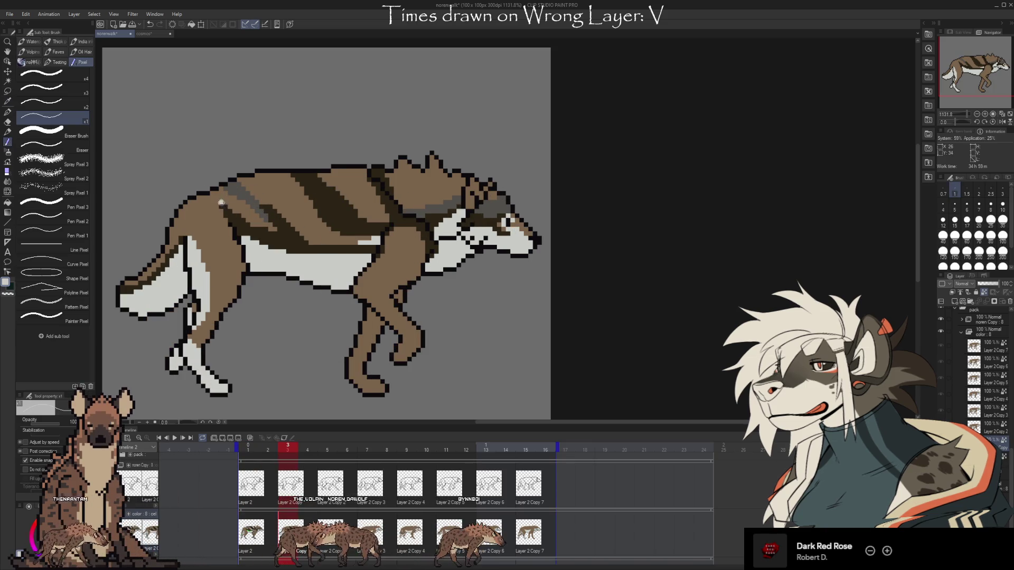
- Paint a pale stripe across the rear of the wolf's back and compare it with neighbouring frames
{"action": "left_click_drag", "start_coordinate": [220, 201], "coordinate": [253, 211]}
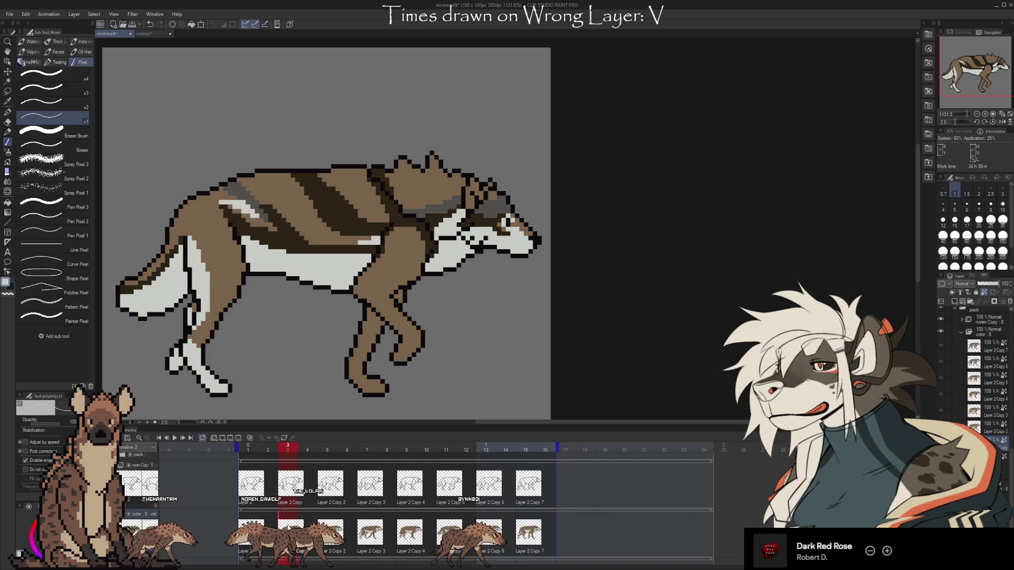
{"action": "key", "text": "Left"}
{"action": "key", "text": "Right"}
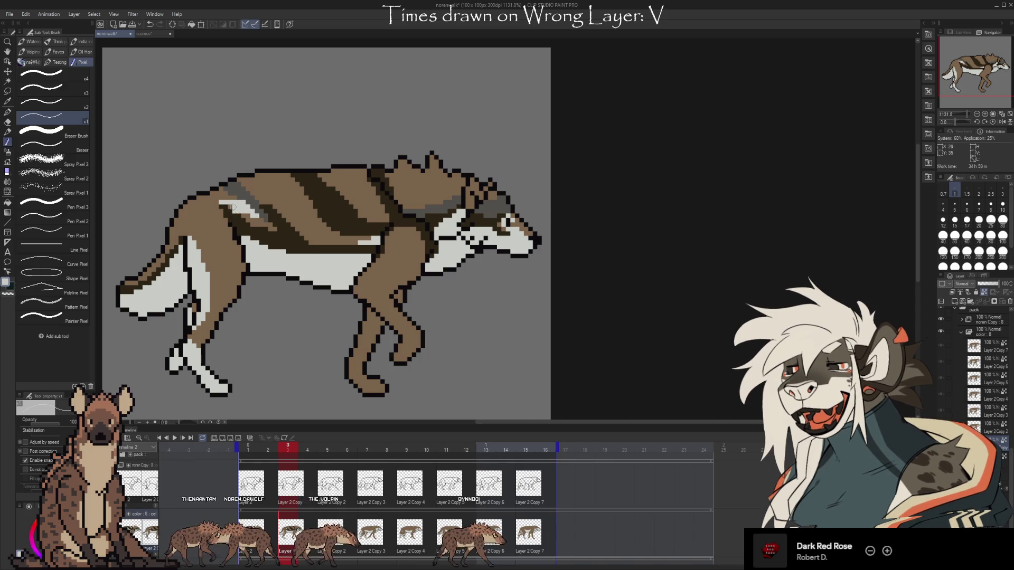
{"action": "key", "text": "Left"}
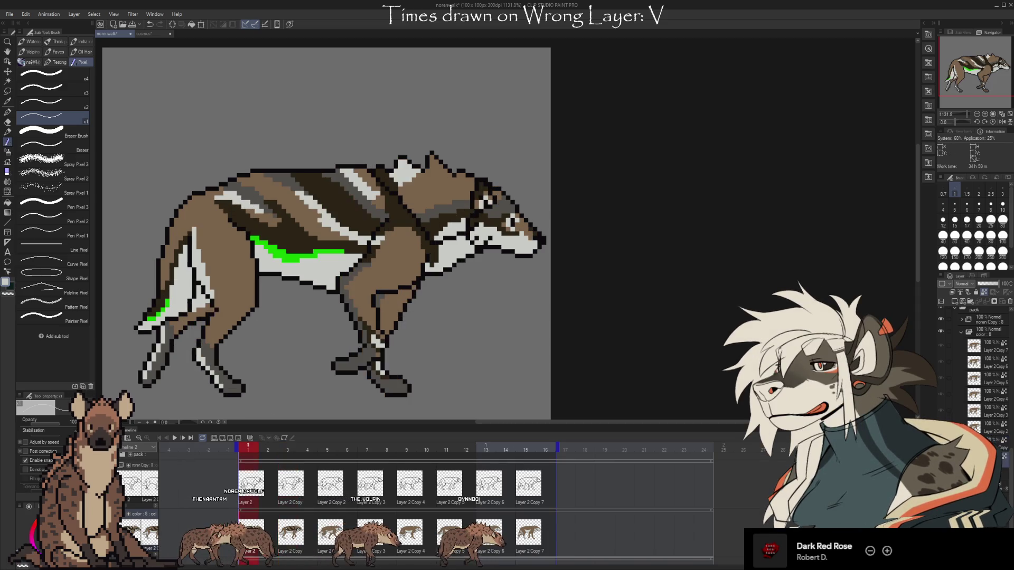
{"action": "key", "text": "Right"}
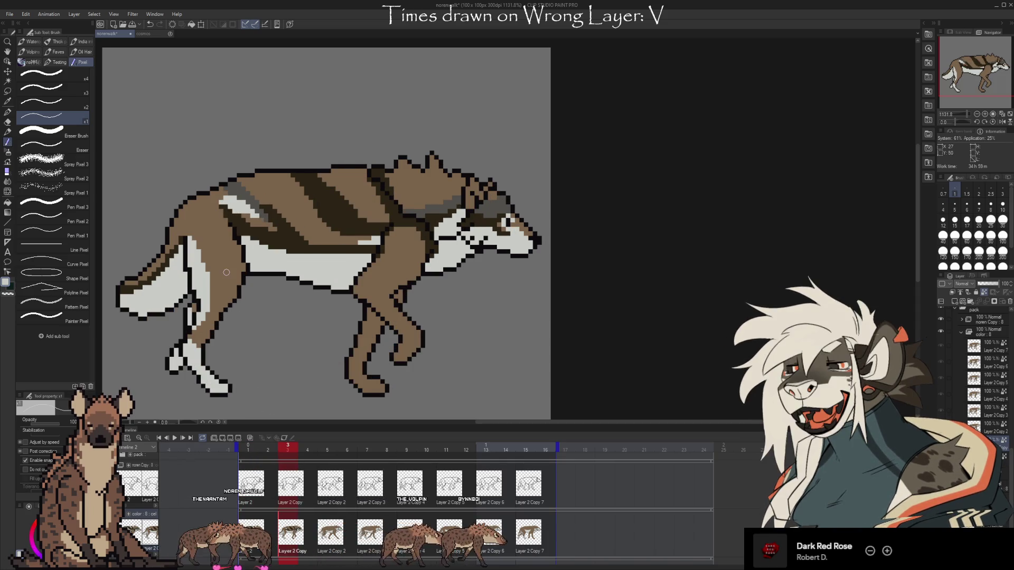
{"action": "key", "text": "Left"}
{"action": "key", "text": "Right"}
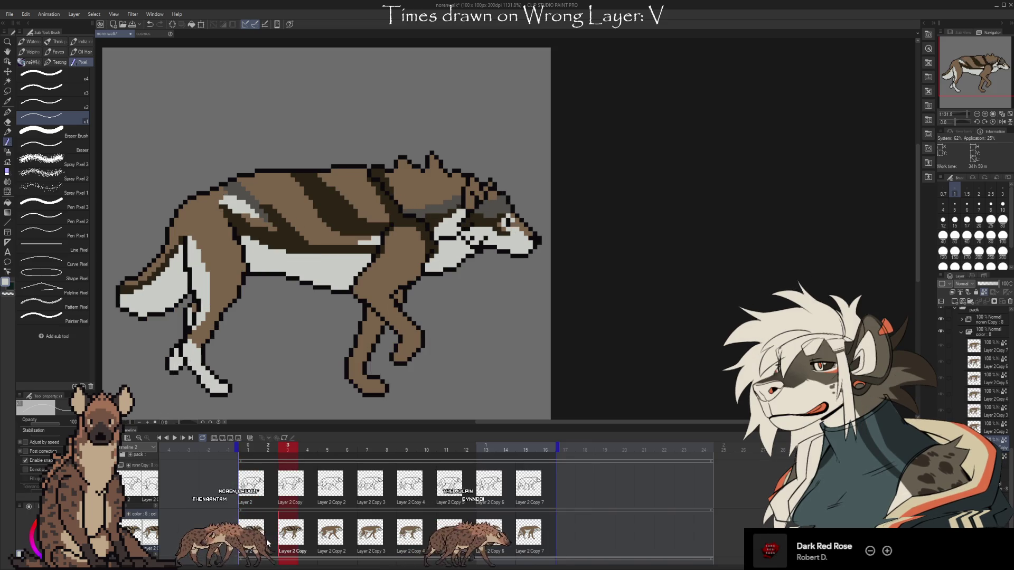
{"action": "key", "text": "Left"}
{"action": "key", "text": "Right"}
{"action": "key", "text": "Left"}
{"action": "key", "text": "Right"}
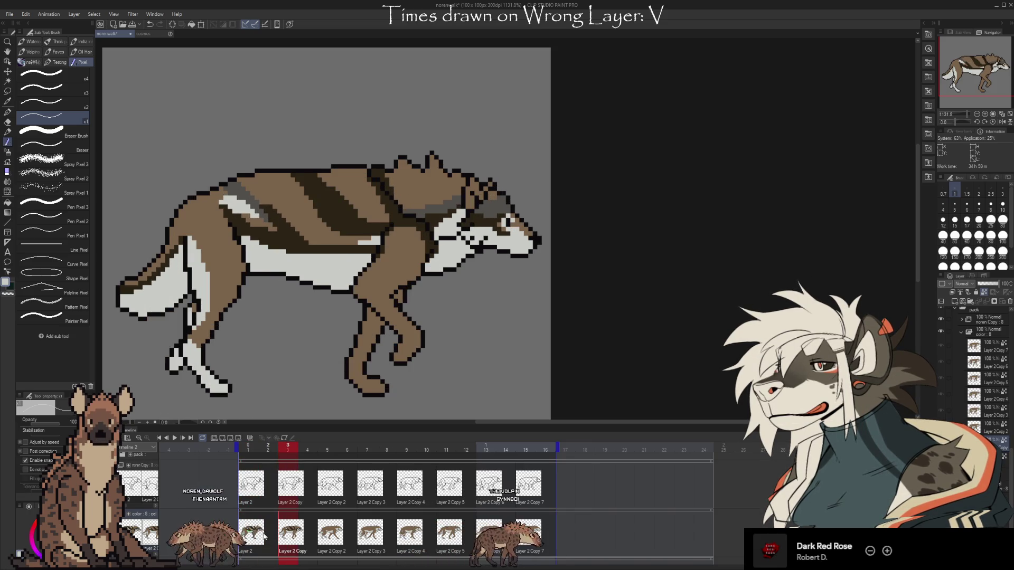
{"action": "key", "text": "Left"}
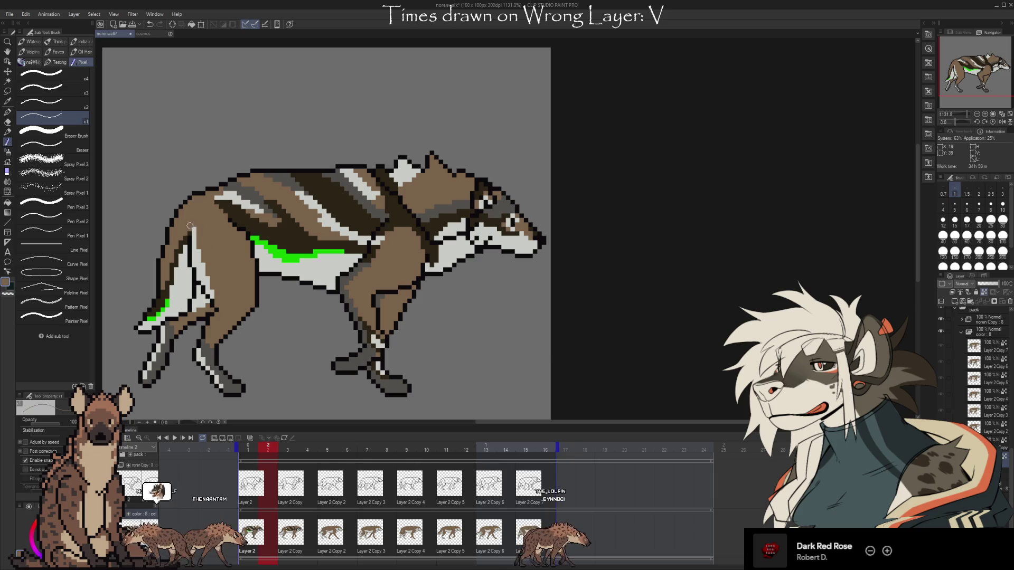
- Select the frame-3 Layer 2 Copy cel, compare frames, and undo an accidental one-frame cel shift
{"action": "left_click", "coordinate": [299, 531]}
{"action": "key", "text": "Left"}
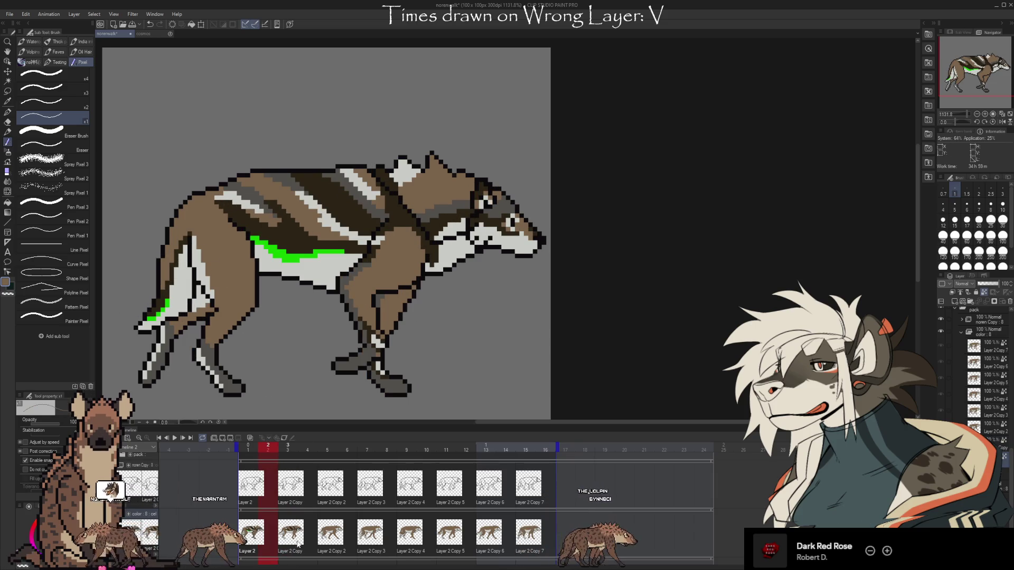
{"action": "key", "text": "Right"}
{"action": "key", "text": "Left"}
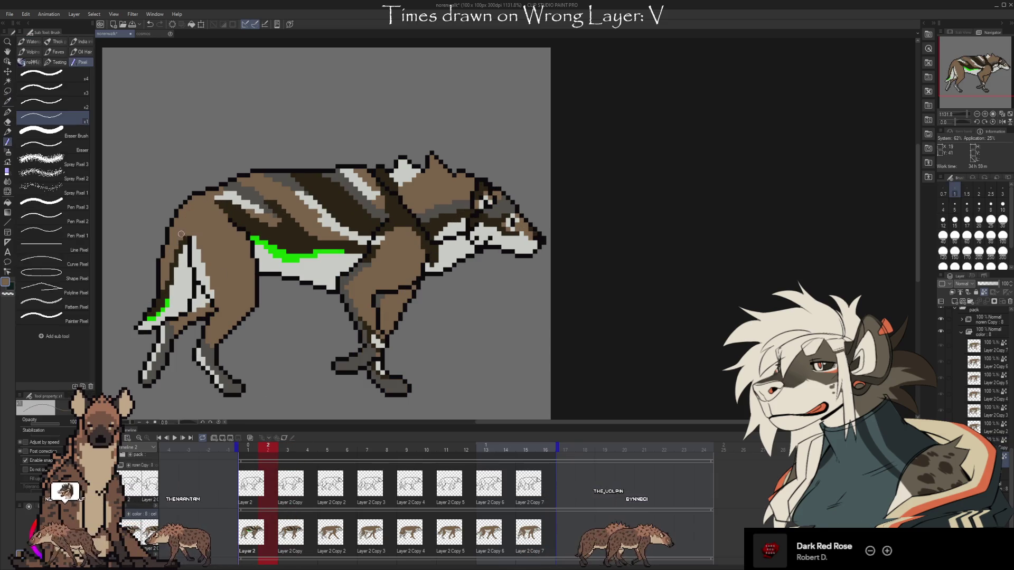
{"action": "key", "text": "Right"}
{"action": "key", "text": "Left"}
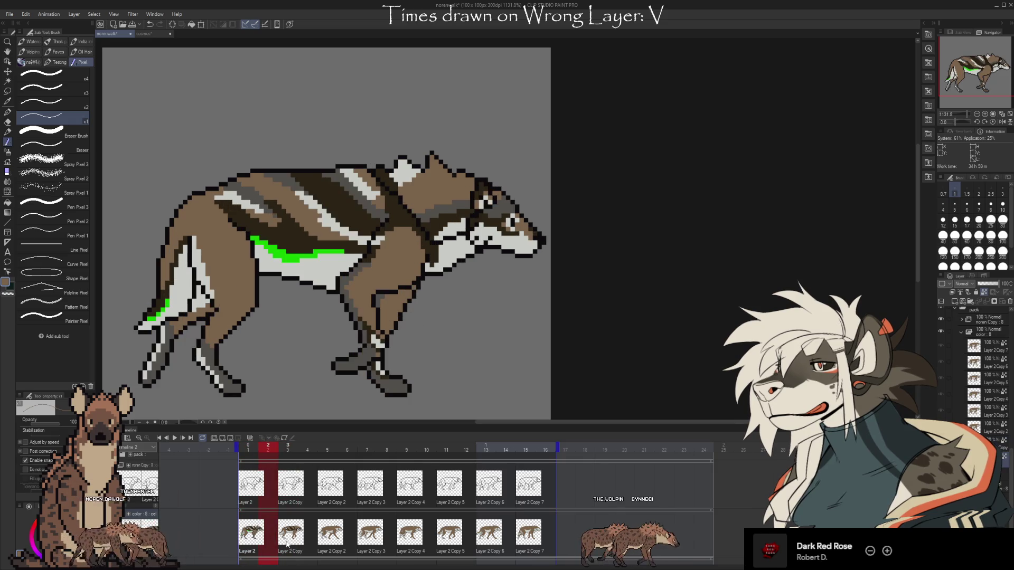
{"action": "key", "text": "Right"}
{"action": "key", "text": "Left"}
{"action": "key", "text": "Right"}
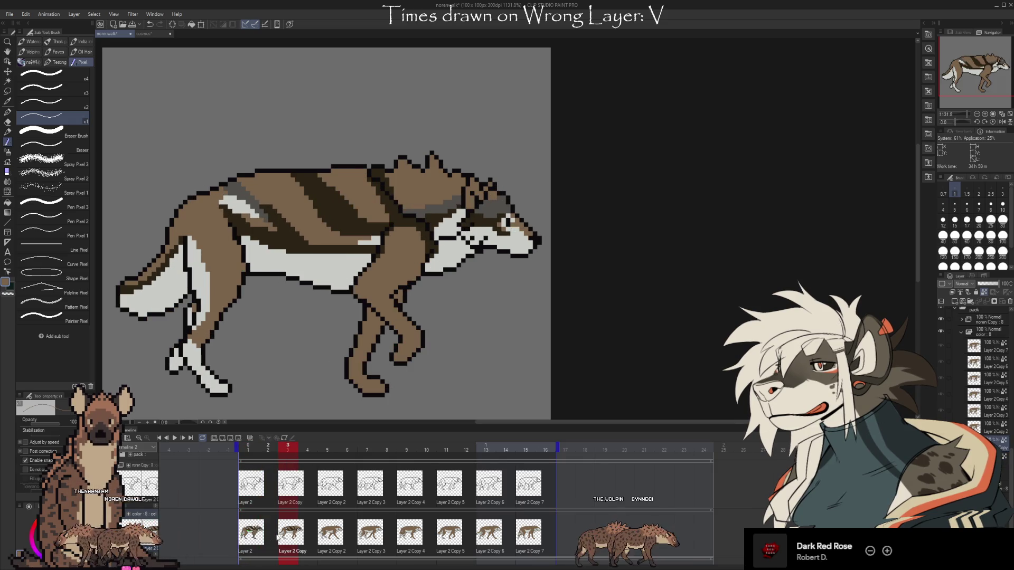
{"action": "left_click_drag", "start_coordinate": [297, 537], "coordinate": [316, 537]}
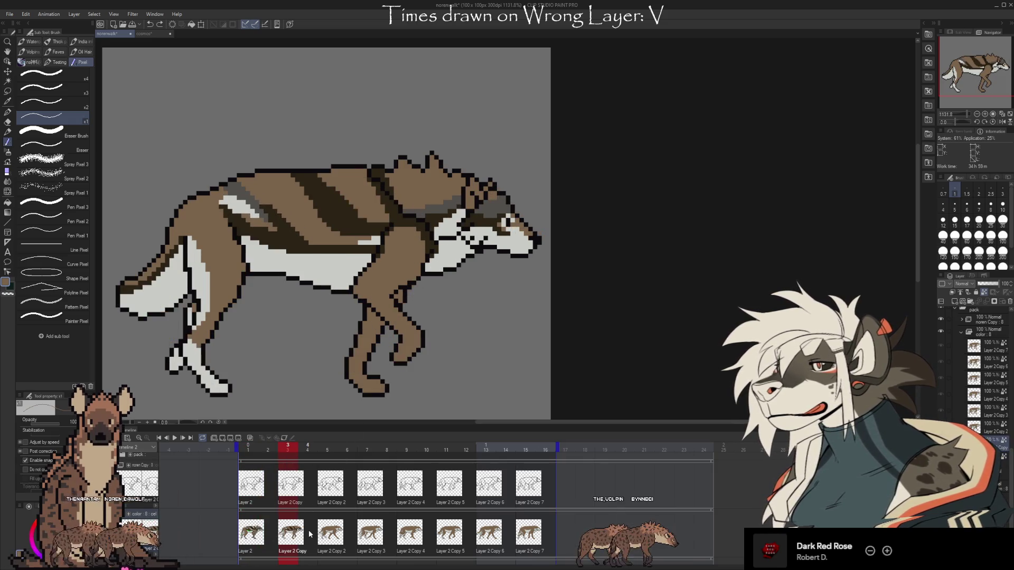
{"action": "key", "text": "ctrl+z"}
- Eyedrop the light grey from the wolf's back and lengthen the pale stripe toward the spine
{"action": "key", "text": "i"}
{"action": "left_click", "coordinate": [377, 240]}
{"action": "key", "text": "b"}
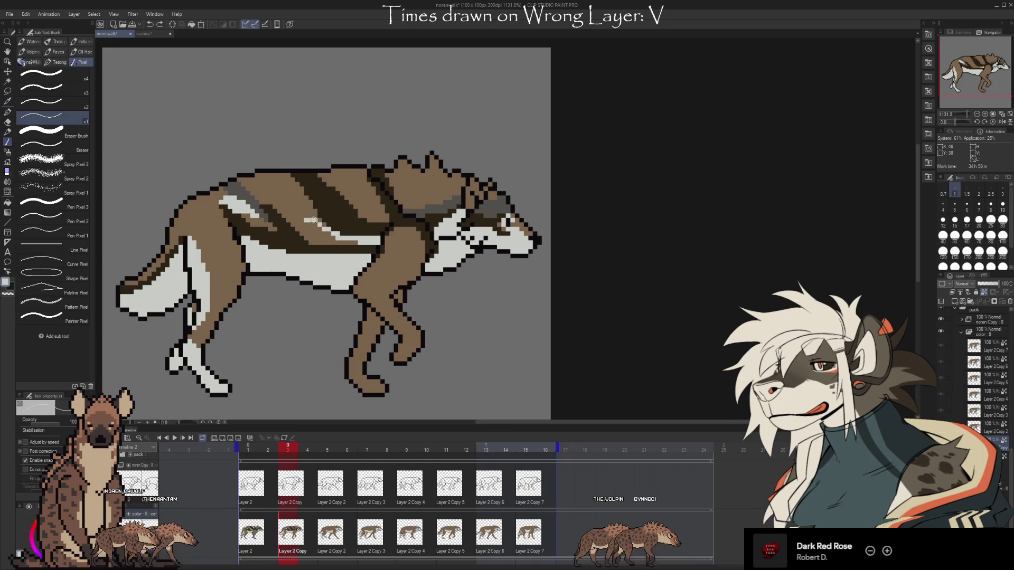
{"action": "left_click_drag", "start_coordinate": [313, 218], "coordinate": [271, 173]}
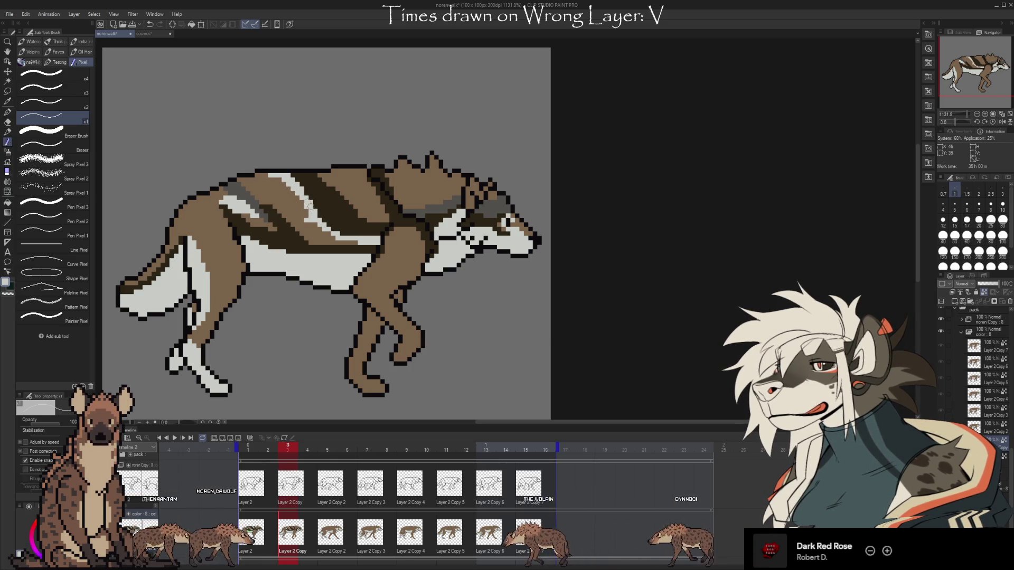
- Sample the light grey from the wolf's back and retouch the pale stripe, checking frames 2 and 4
{"action": "key", "text": "i"}
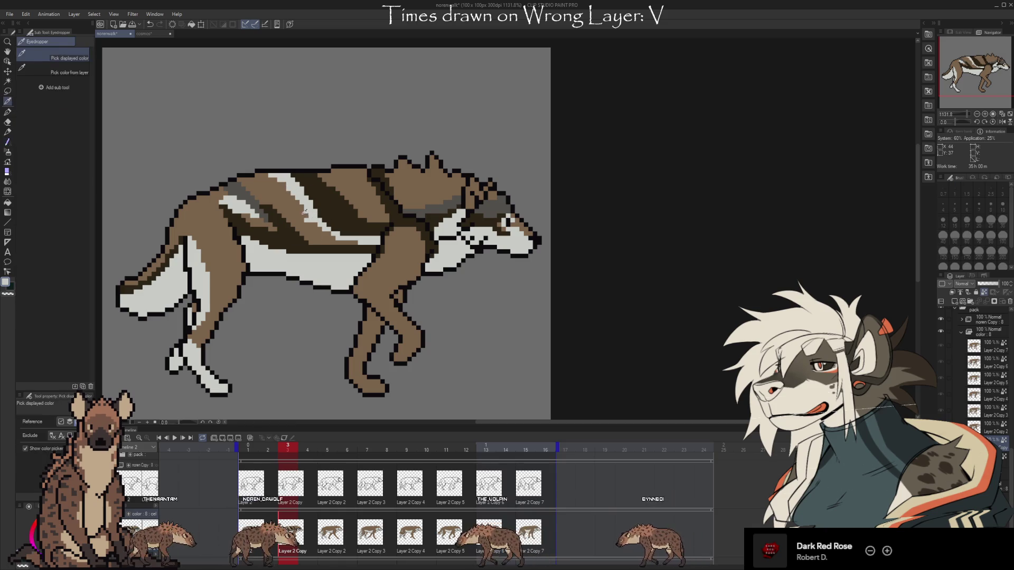
{"action": "left_click", "coordinate": [315, 213]}
{"action": "key", "text": "b"}
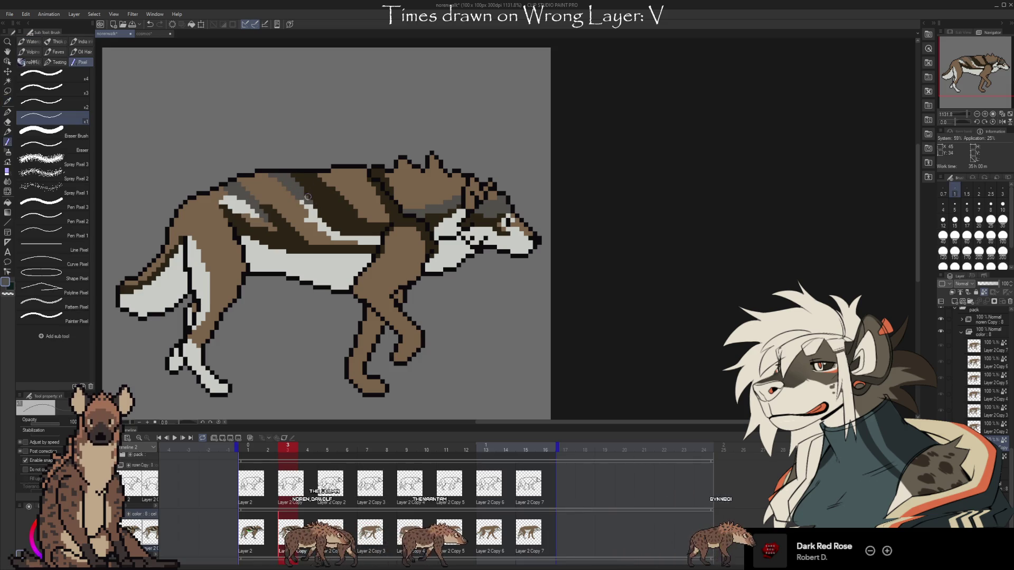
{"action": "key", "text": "Left"}
{"action": "key", "text": "Right"}
{"action": "key", "text": "Left"}
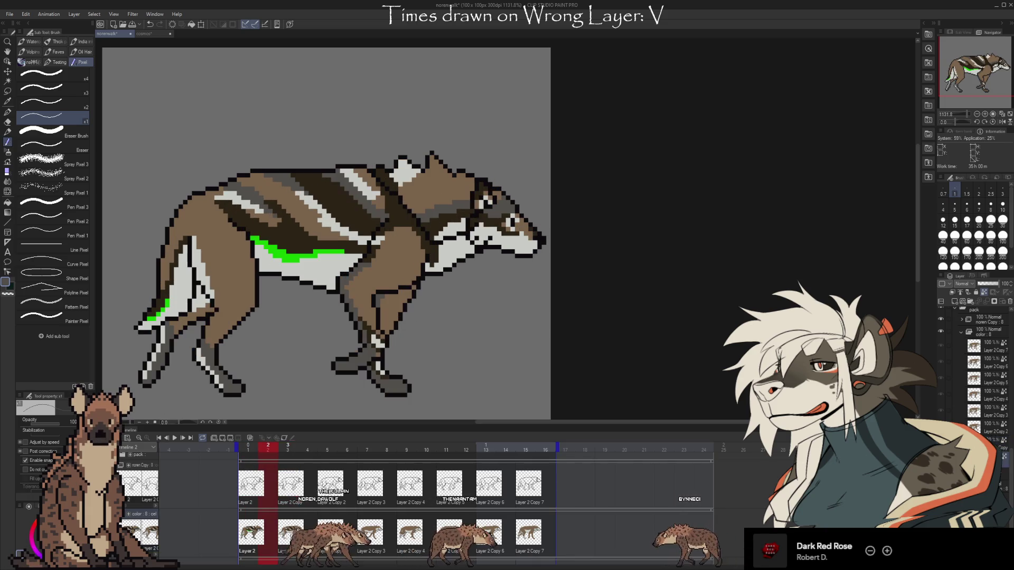
{"action": "key", "text": "Right"}
{"action": "key", "text": "Right"}
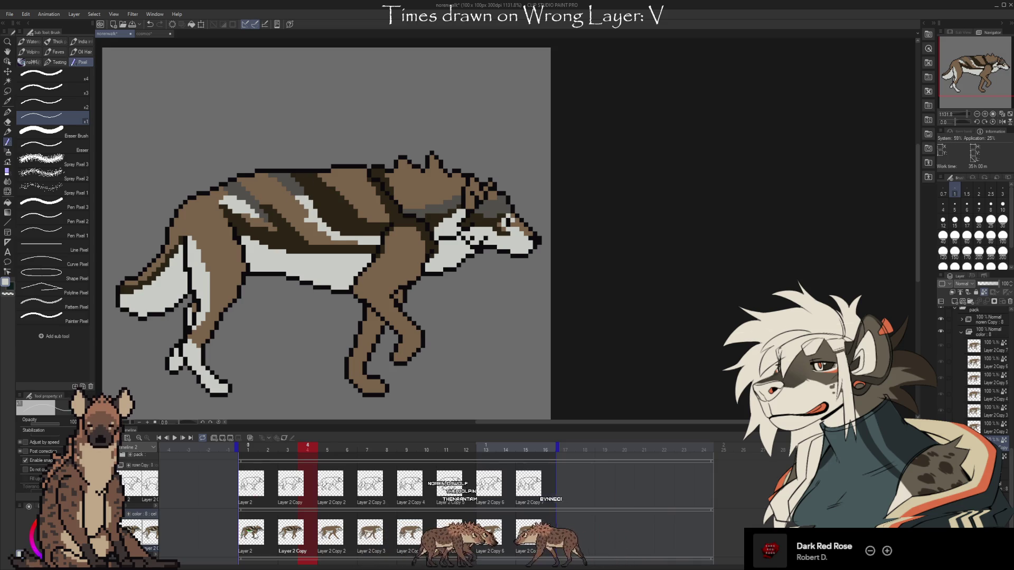
{"action": "key", "text": "Home"}
{"action": "key", "text": "Right"}
{"action": "key", "text": "Right"}
- Sample the brown fur and the stripe's white for further stripe touch-ups against the previous frame
{"action": "key", "text": "i"}
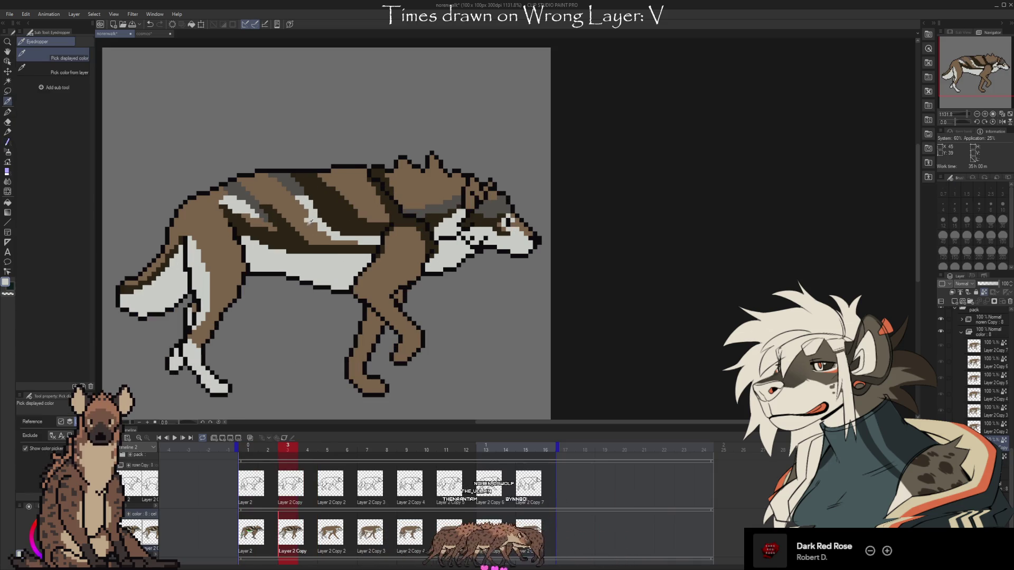
{"action": "left_click", "coordinate": [302, 218]}
{"action": "key", "text": "b"}
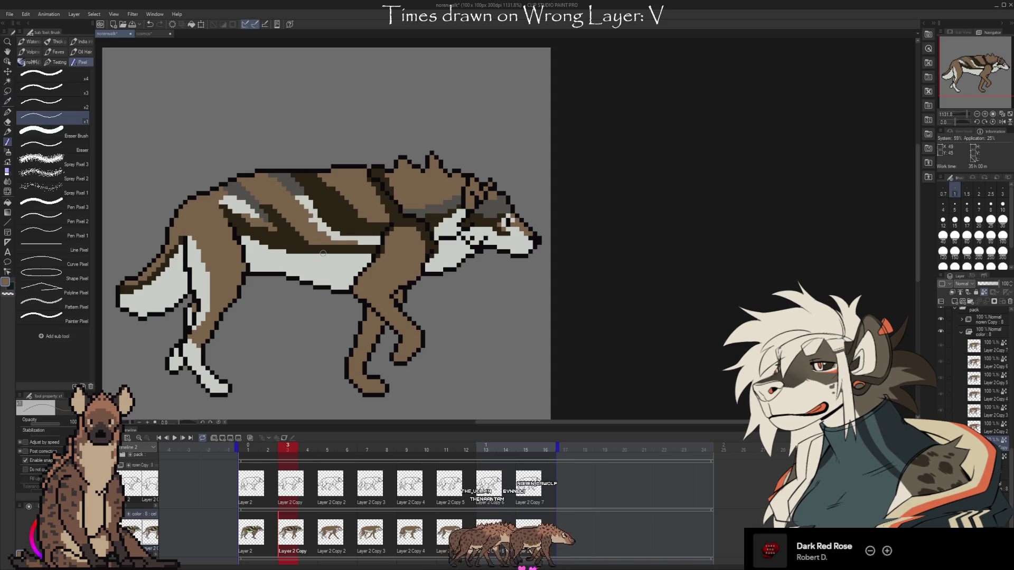
{"action": "key", "text": "Left"}
{"action": "key", "text": "Right"}
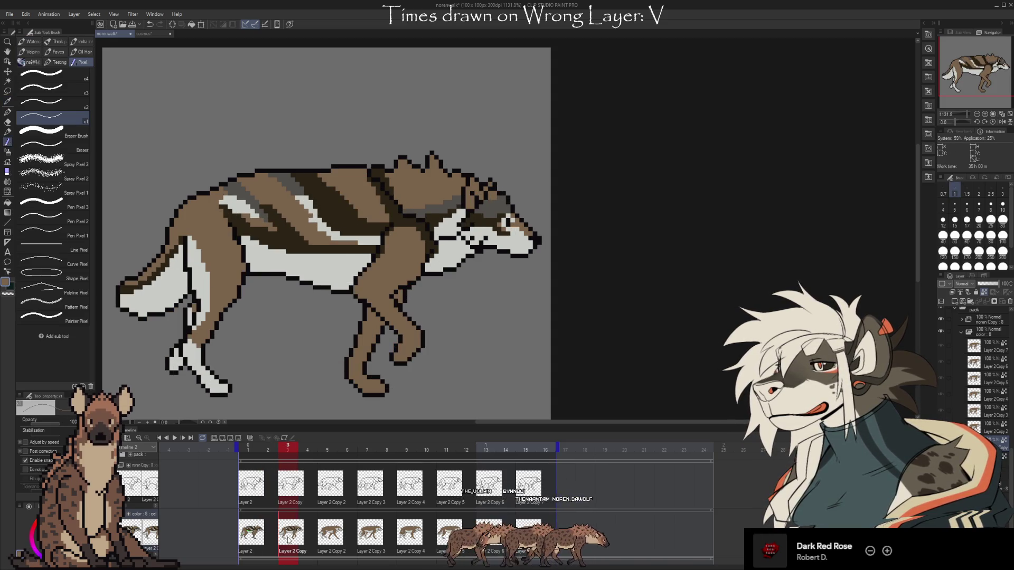
{"action": "key", "text": "Left"}
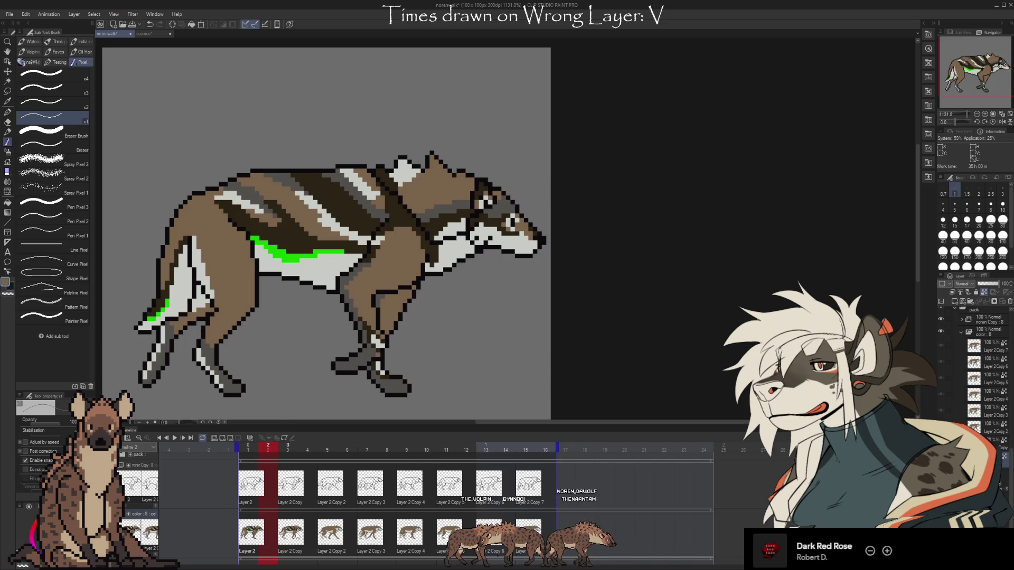
{"action": "key", "text": "Right"}
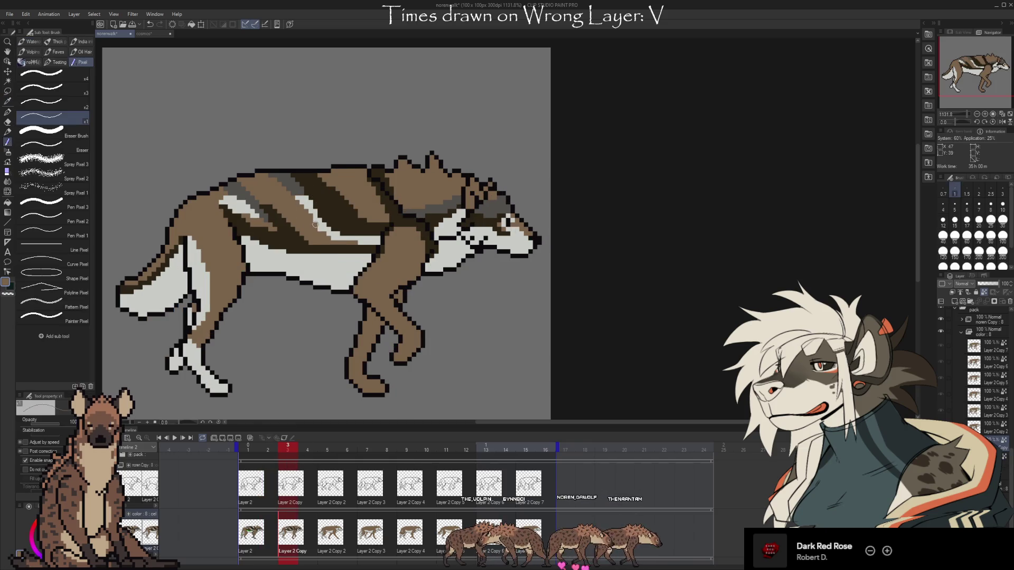
{"action": "left_click", "coordinate": [311, 224], "text": "alt"}
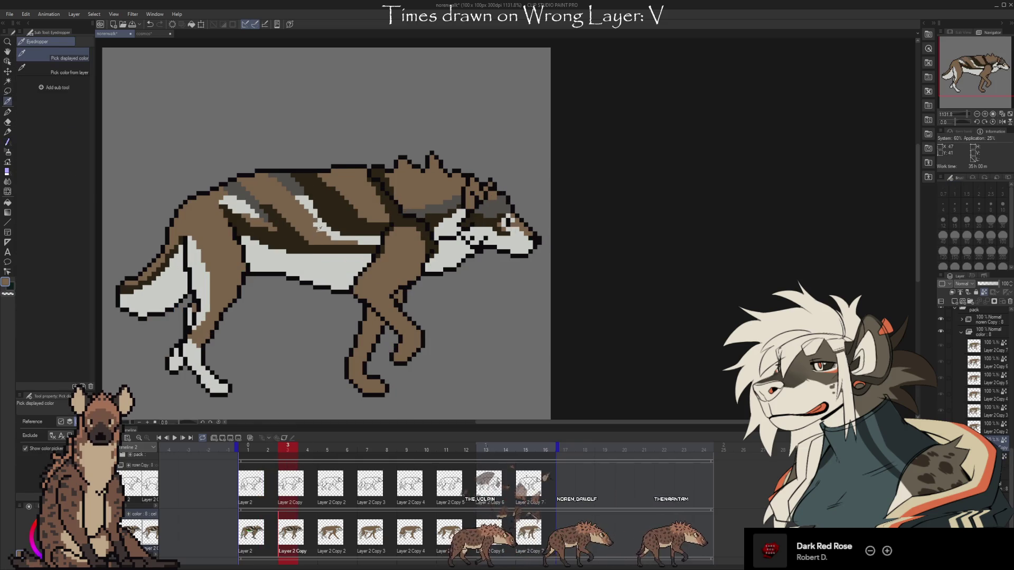
{"action": "key", "text": "Left"}
{"action": "key", "text": "Left"}
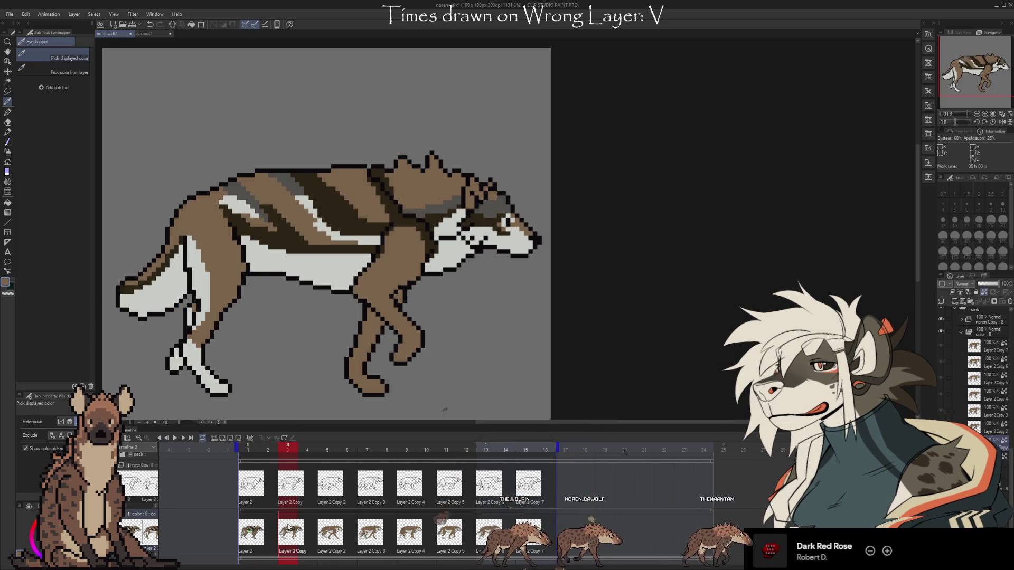
- Paint a bright green stripe along frame 3's white belly, flipping to frame 1 for reference
{"action": "key", "text": "Right"}
{"action": "key", "text": "Right"}
{"action": "key", "text": "b"}
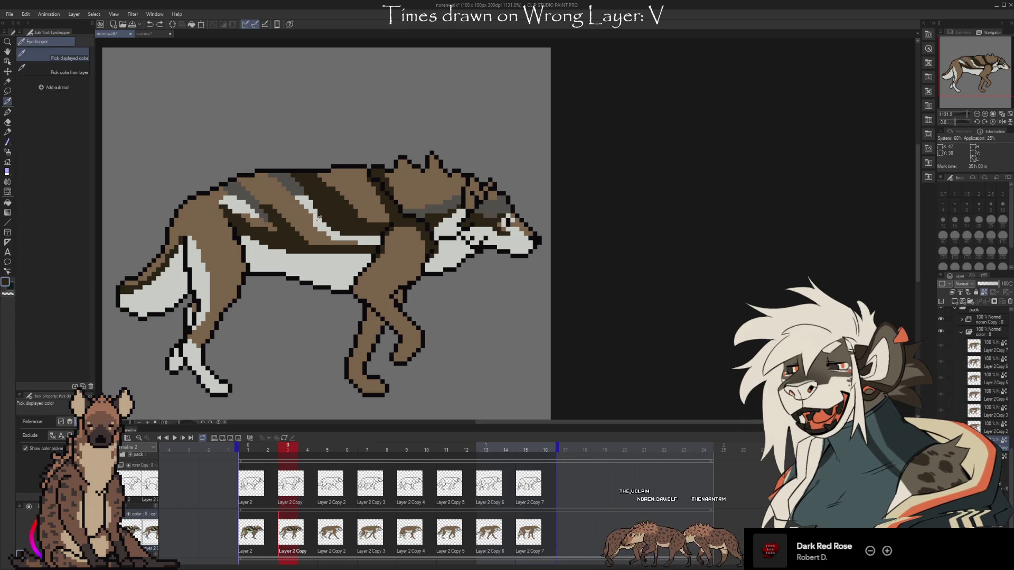
{"action": "key", "text": "Left"}
{"action": "key", "text": "Left"}
{"action": "key", "text": "Right"}
{"action": "key", "text": "Right"}
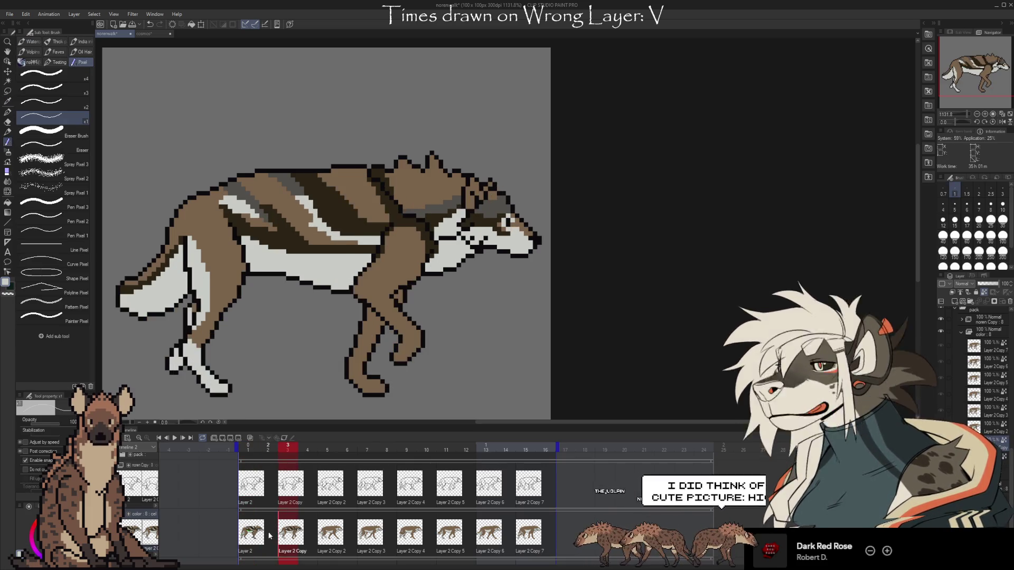
{"action": "key", "text": "Left"}
{"action": "key", "text": "Left"}
{"action": "key", "text": "Right"}
{"action": "key", "text": "Right"}
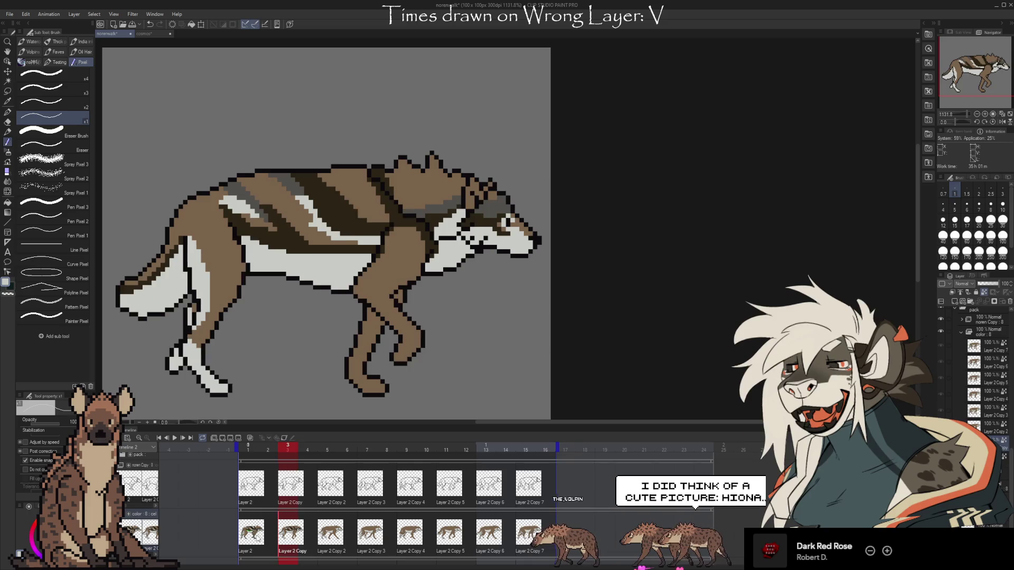
{"action": "key", "text": "Left"}
{"action": "key", "text": "Left"}
{"action": "key", "text": "Right"}
{"action": "key", "text": "Right"}
- Compare the green-striped frame 3 pose against the neighbouring frames, ending on frame 3
{"action": "key", "text": "Left"}
{"action": "key", "text": "Left"}
{"action": "key", "text": "Right"}
{"action": "key", "text": "Right"}
{"action": "key", "text": "Left"}
{"action": "key", "text": "Right"}
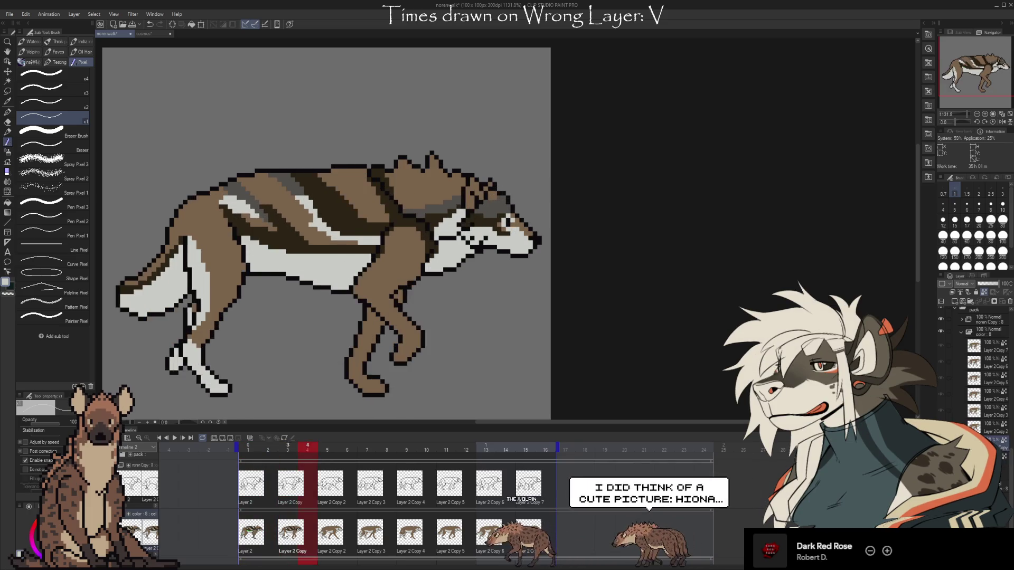
{"action": "key", "text": "Left"}
{"action": "key", "text": "Right"}
{"action": "key", "text": "Left"}
{"action": "key", "text": "Right"}
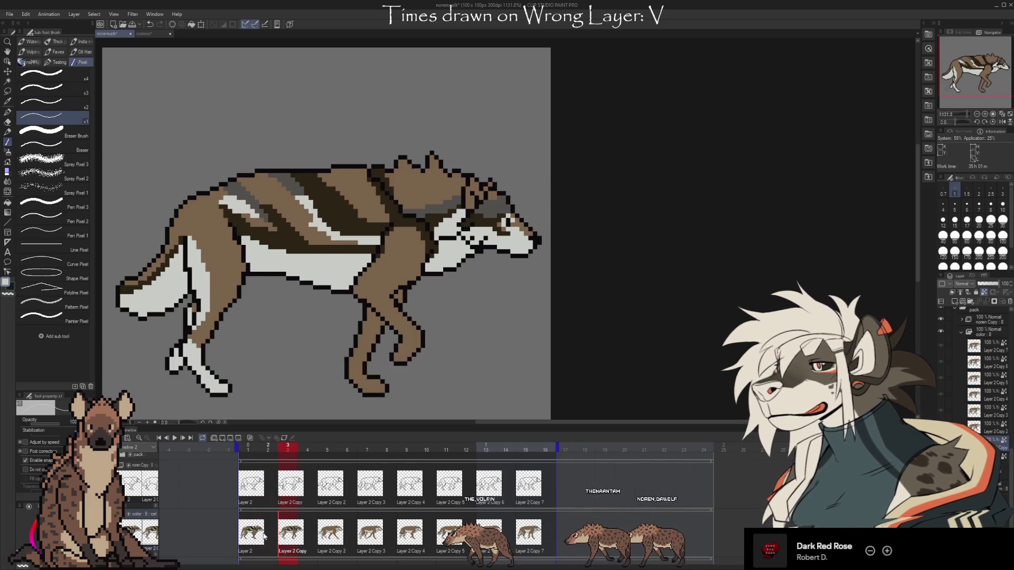
{"action": "key", "text": "Left"}
{"action": "key", "text": "Right"}
{"action": "key", "text": "Left"}
{"action": "key", "text": "Right"}
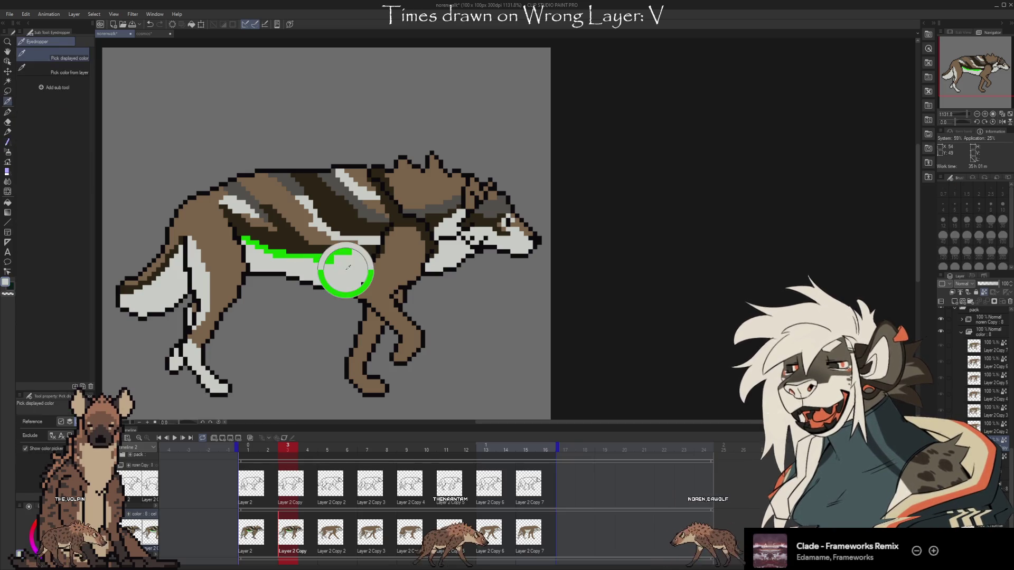
- Erase the stray green pixels at the belly stripe's end with the transparent colour
{"action": "left_click", "coordinate": [339, 272]}
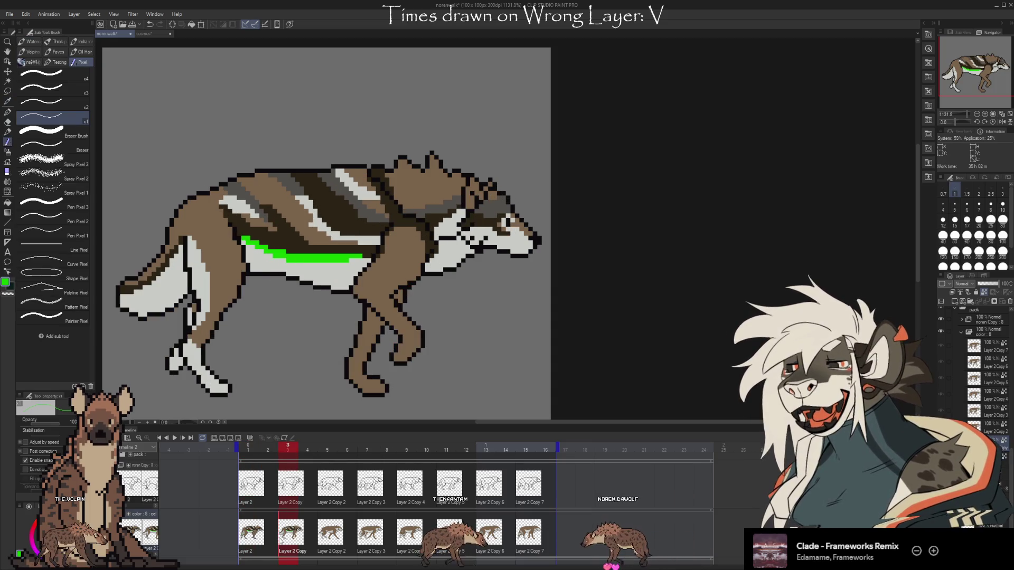
{"action": "key", "text": "c"}
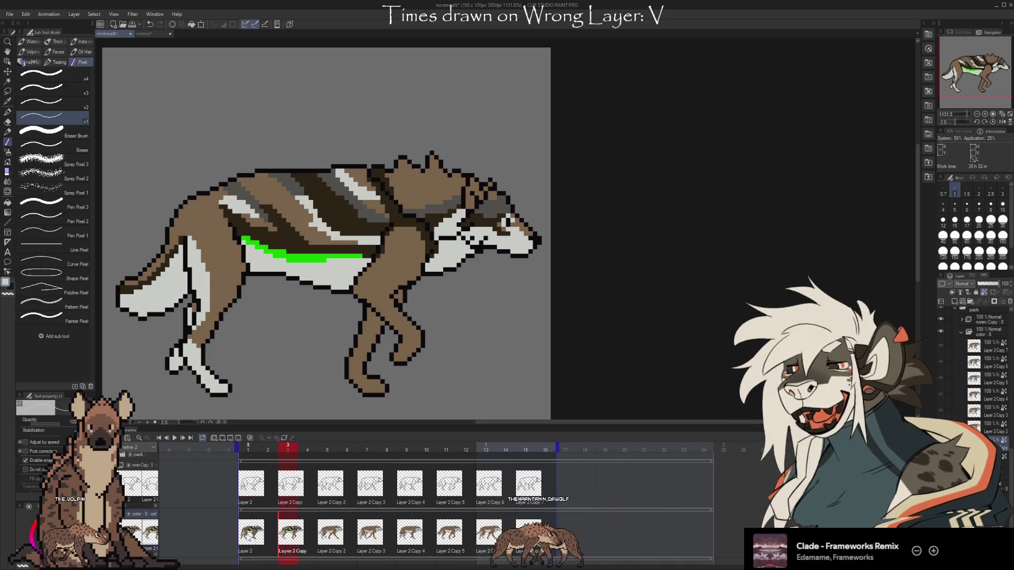
{"action": "key", "text": "Left"}
{"action": "key", "text": "Right"}
{"action": "key", "text": "Left"}
{"action": "key", "text": "Right"}
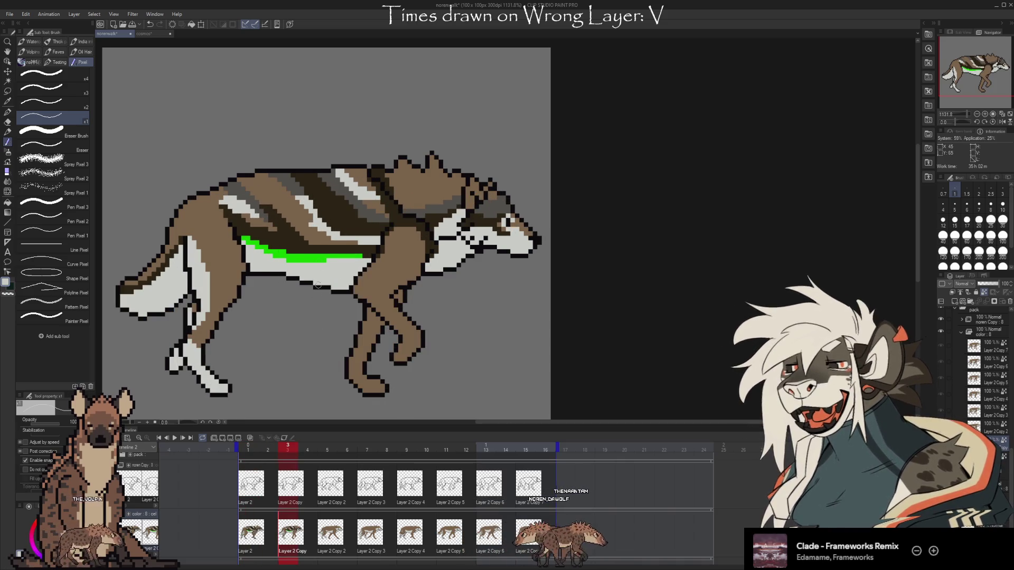
- Sample the belly-stripe green and touch up the stripe, comparing with frame 2
{"action": "key", "text": "i"}
{"action": "left_click", "coordinate": [308, 252]}
{"action": "key", "text": "b"}
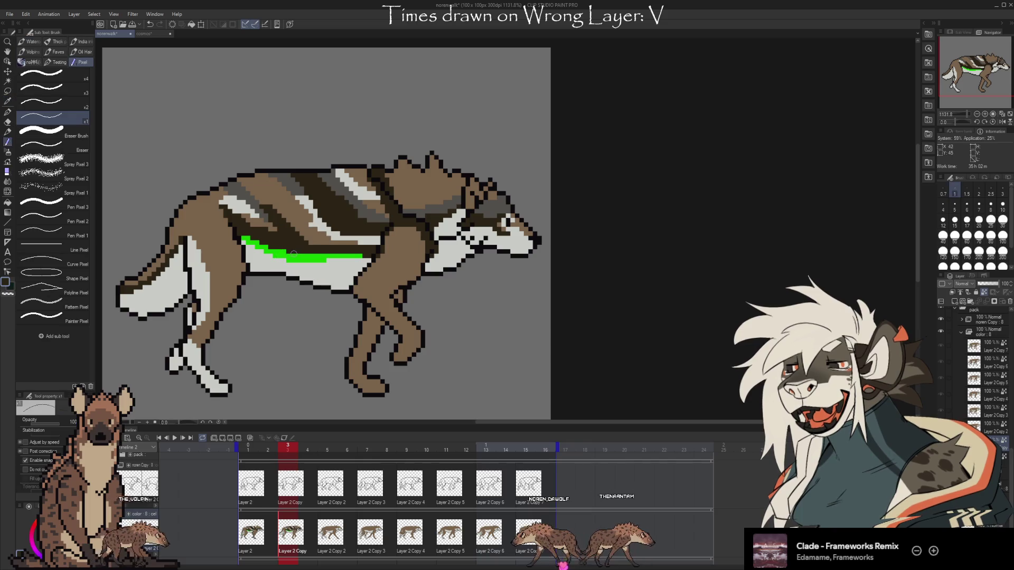
{"action": "left_click", "coordinate": [294, 253], "text": "alt"}
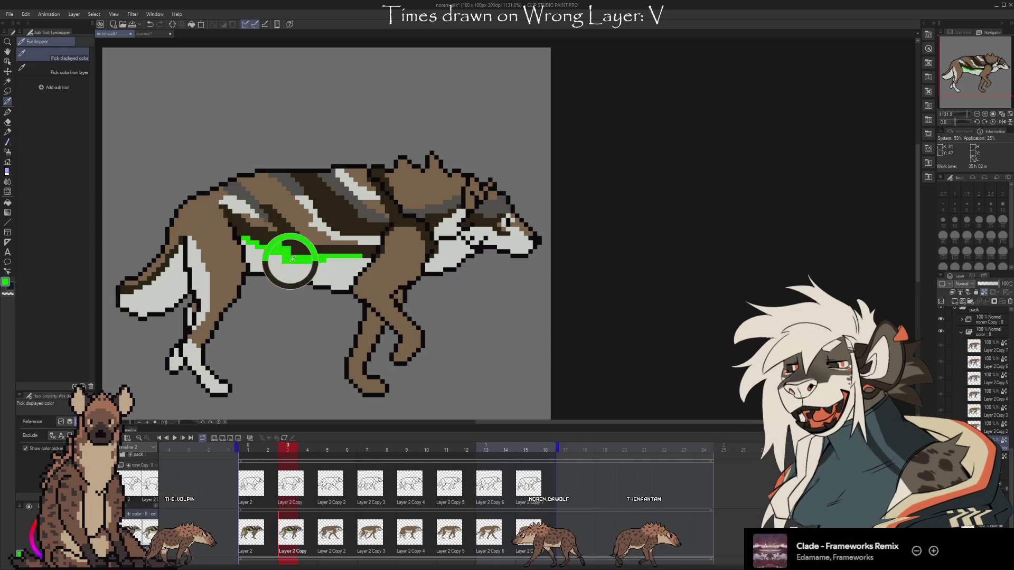
{"action": "key", "text": "Left"}
{"action": "key", "text": "Right"}
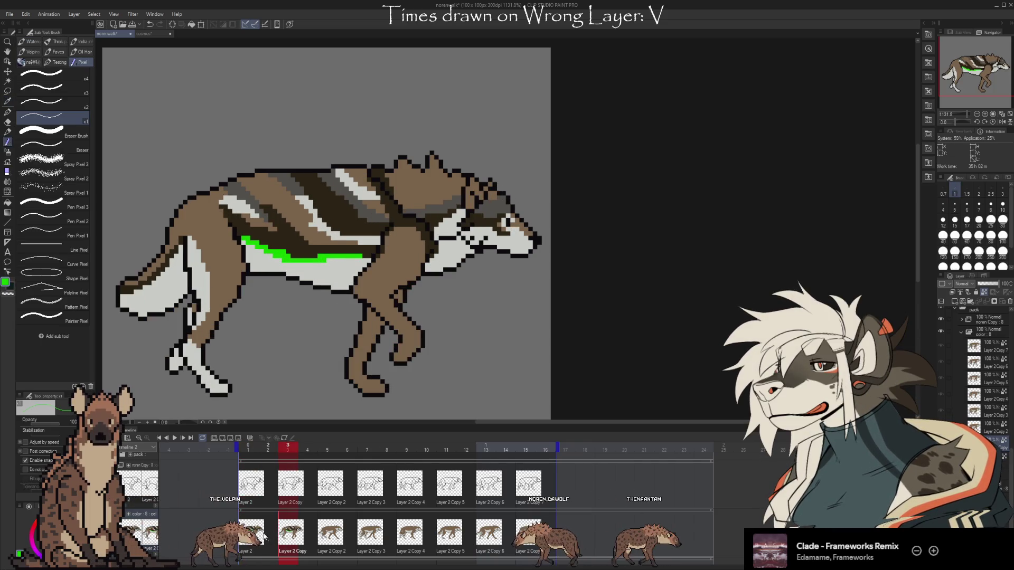
{"action": "key", "text": "Left"}
{"action": "key", "text": "Right"}
{"action": "key", "text": "Left"}
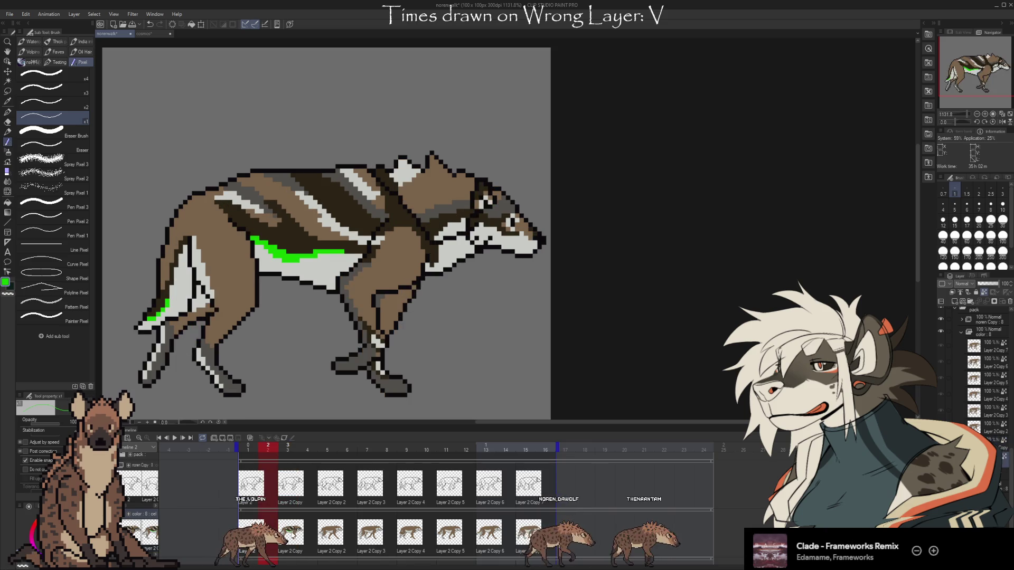
{"action": "key", "text": "Right"}
- Resample the green and refine the belly stripe while flipping between frames 2 and 3
{"action": "key", "text": "i"}
{"action": "left_click", "coordinate": [313, 257]}
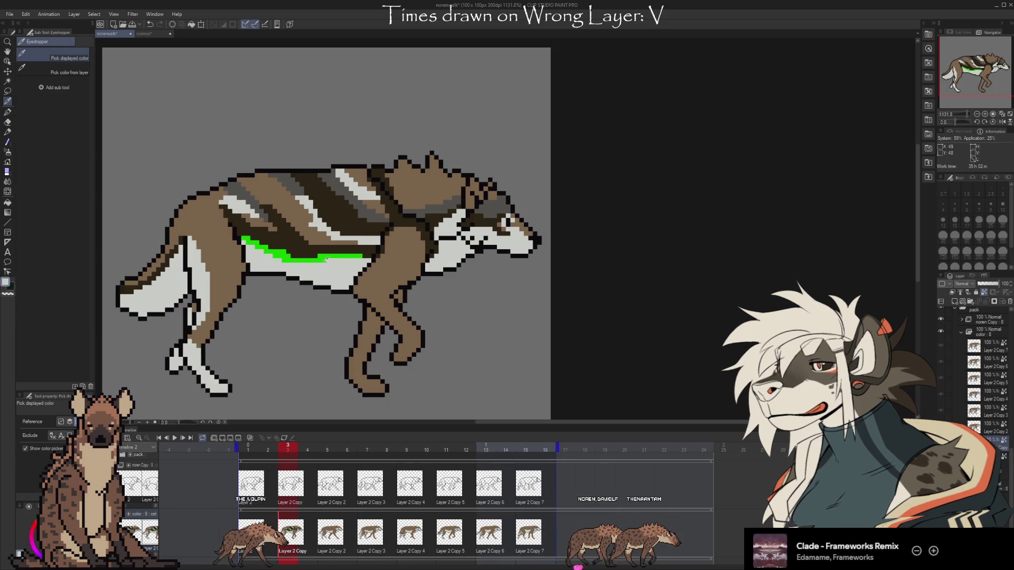
{"action": "key", "text": "b"}
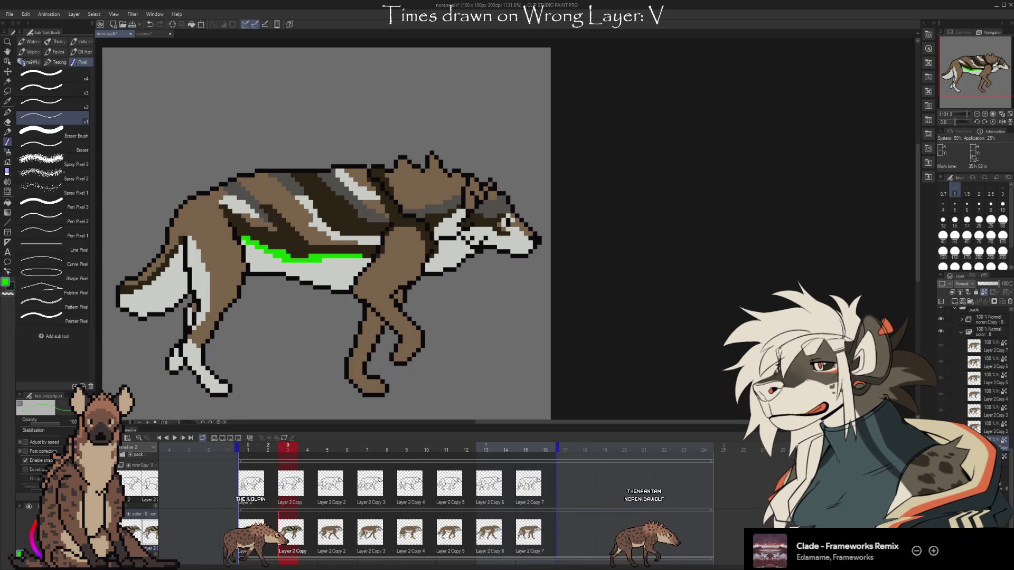
{"action": "key", "text": "Left"}
{"action": "key", "text": "Right"}
{"action": "key", "text": "Left"}
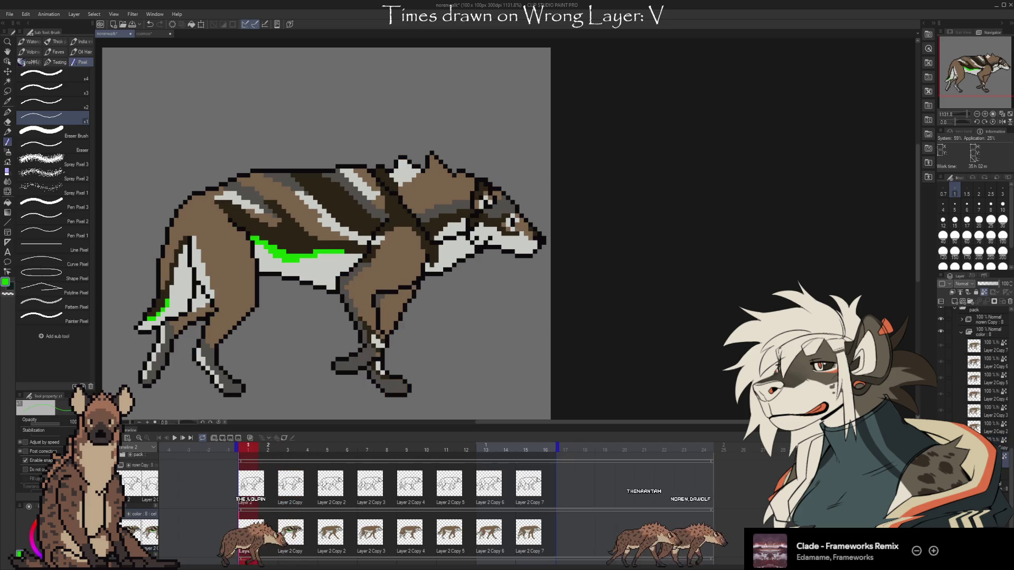
{"action": "key", "text": "Right"}
{"action": "key", "text": "Left"}
{"action": "key", "text": "Right"}
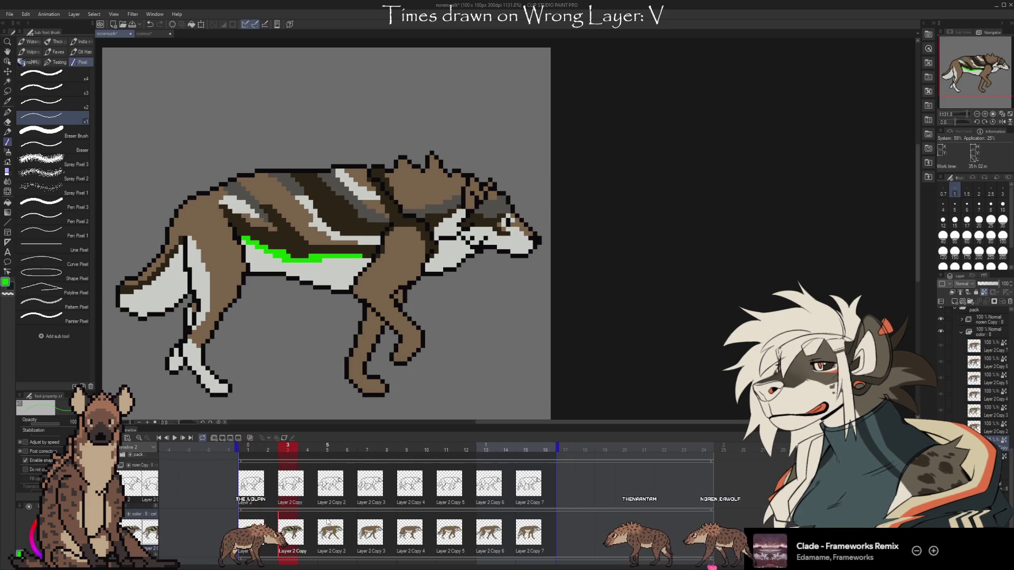
{"action": "key", "text": "Left"}
{"action": "key", "text": "Right"}
{"action": "key", "text": "Left"}
{"action": "key", "text": "Right"}
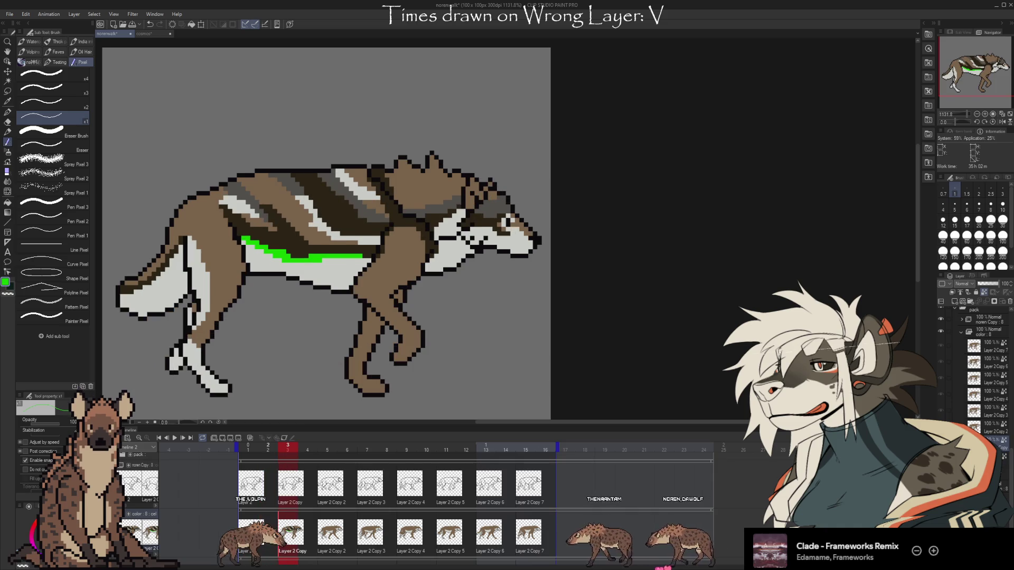
{"action": "key", "text": "Left"}
- Pick the white from the wolf's ear and paint a white patch on its shoulder
{"action": "key", "text": "i"}
{"action": "left_click", "coordinate": [410, 161]}
{"action": "key", "text": "b"}
{"action": "key", "text": "Right"}
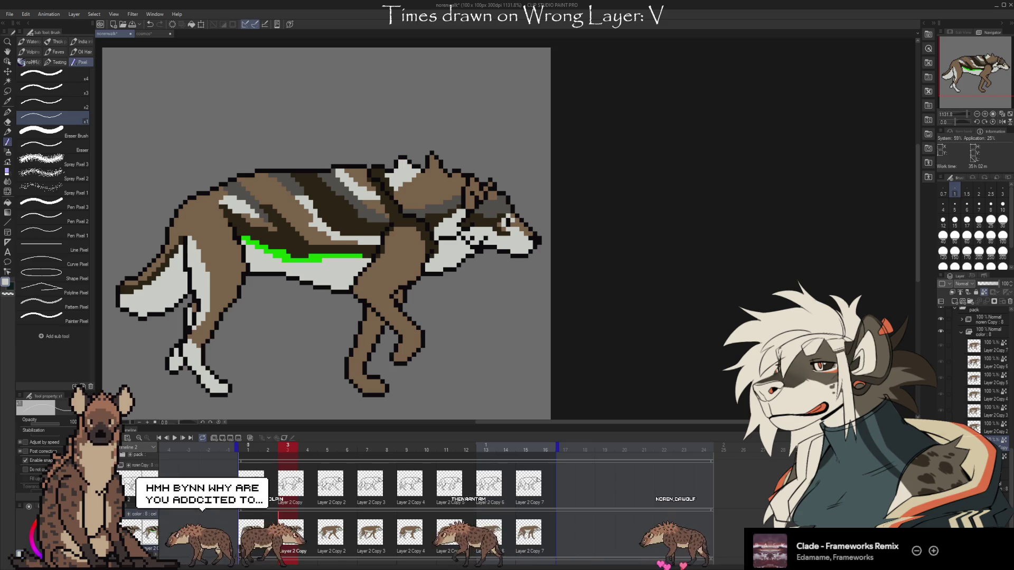
{"action": "key", "text": "Left"}
{"action": "key", "text": "Right"}
{"action": "key", "text": "Left"}
{"action": "key", "text": "Right"}
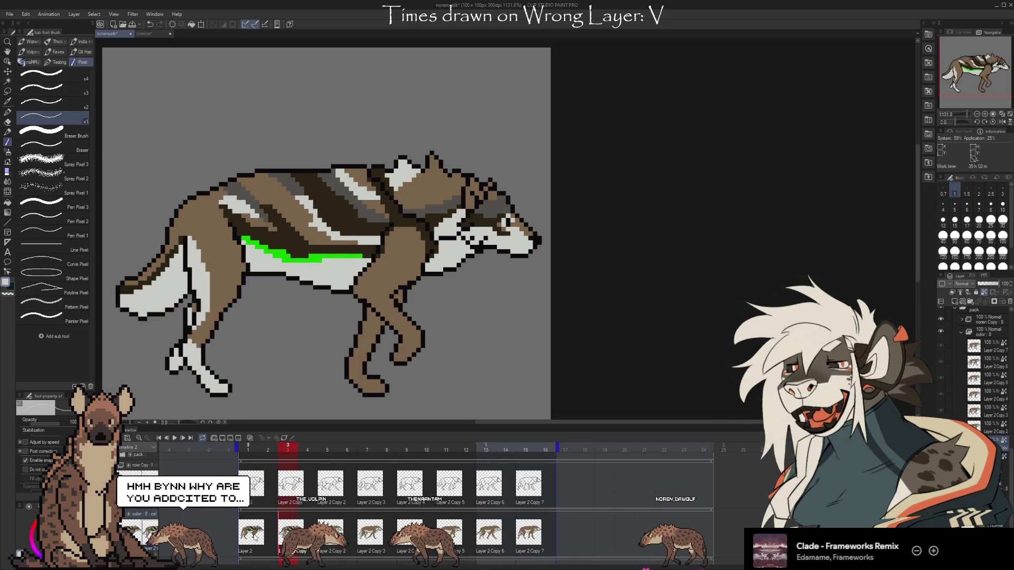
{"action": "key", "text": "Left"}
{"action": "key", "text": "Right"}
{"action": "key", "text": "Left"}
{"action": "key", "text": "Right"}
{"action": "key", "text": "Left"}
{"action": "key", "text": "Right"}
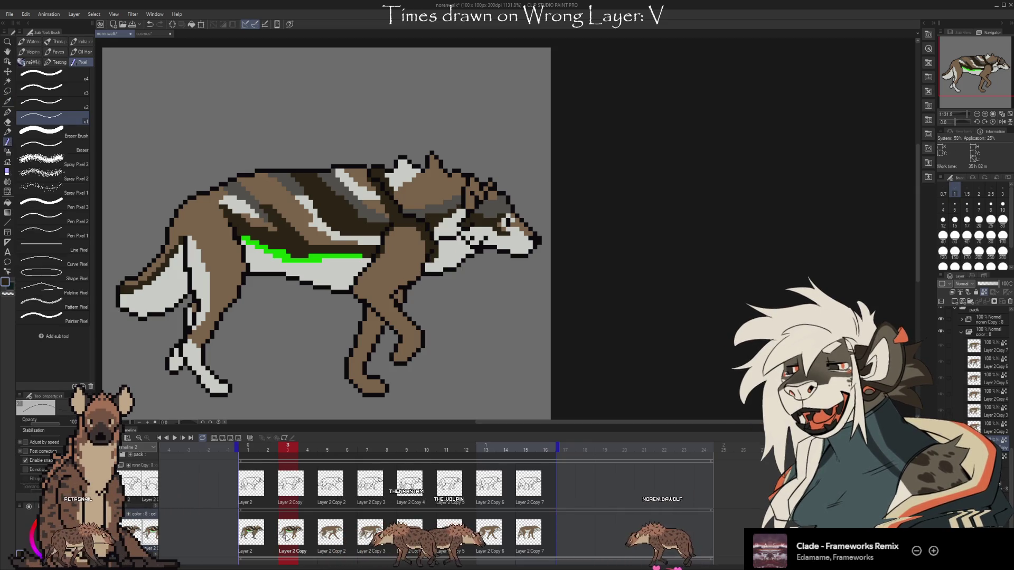
{"action": "key", "text": "Left"}
- Sample the belly green and line the underside of the tail, checking against frame 2
{"action": "key", "text": "Right"}
{"action": "left_click", "coordinate": [312, 255], "text": "alt"}
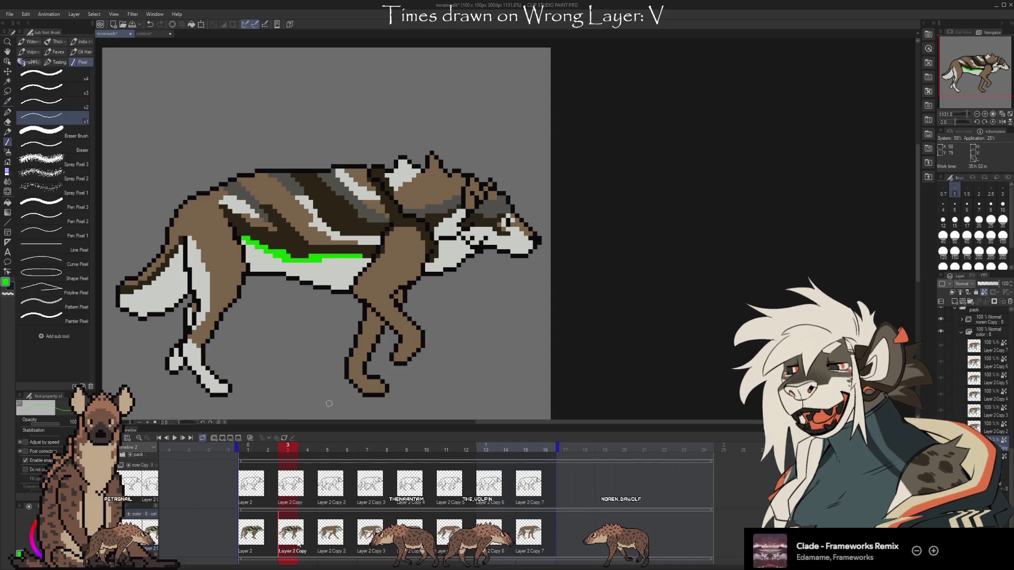
{"action": "key", "text": "Left"}
{"action": "key", "text": "Right"}
{"action": "key", "text": "Left"}
{"action": "key", "text": "Right"}
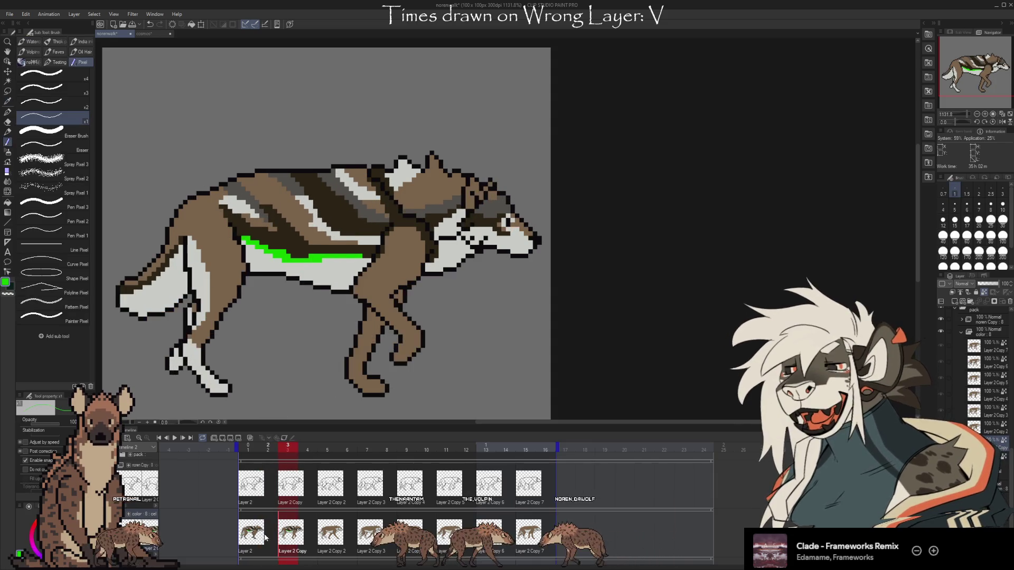
{"action": "key", "text": "Left"}
{"action": "key", "text": "Right"}
{"action": "key", "text": "Left"}
{"action": "key", "text": "Right"}
{"action": "key", "text": "Left"}
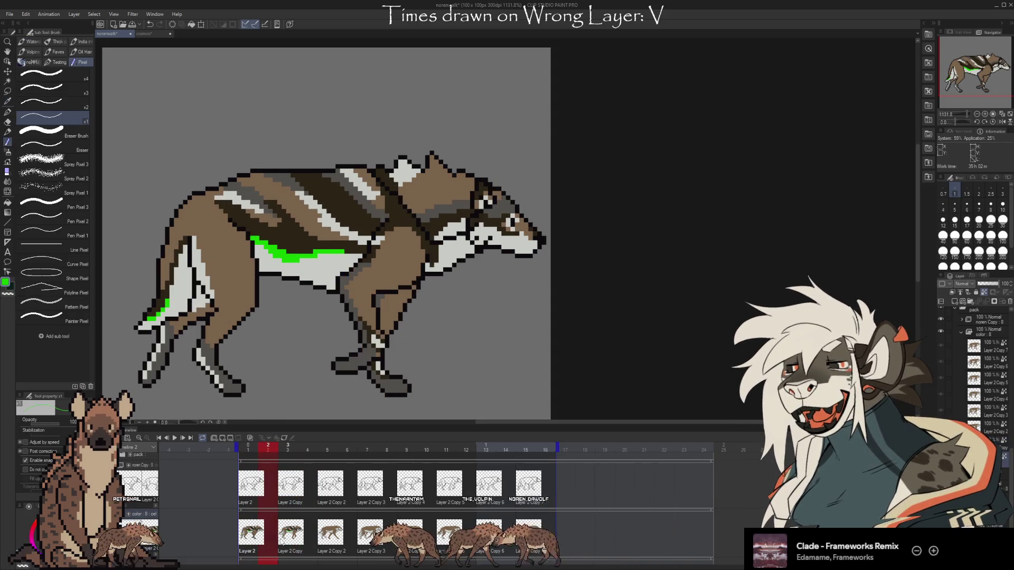
{"action": "key", "text": "Right"}
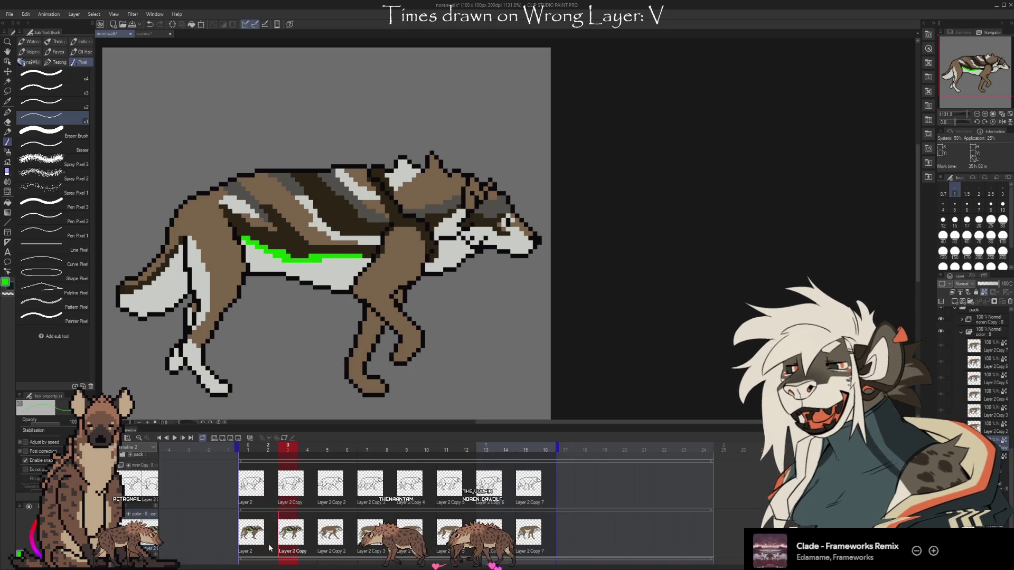
{"action": "key", "text": "Left"}
{"action": "key", "text": "Right"}
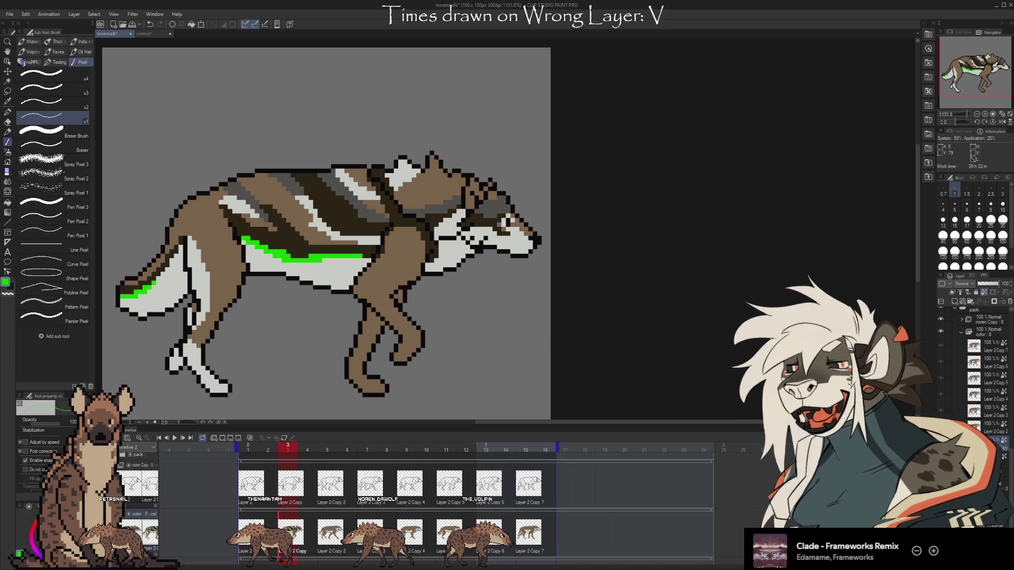
- Reselect the frame 3 cel after viewing frame 1 and pick the tail's light grey
{"action": "key", "text": "Left"}
{"action": "key", "text": "Left"}
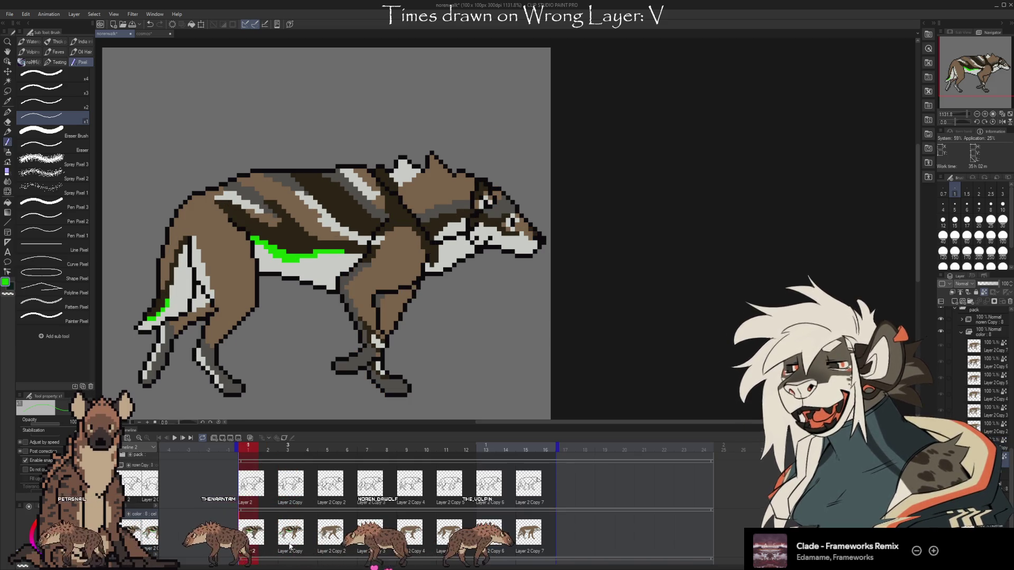
{"action": "left_click", "coordinate": [289, 546]}
{"action": "key", "text": "Left"}
{"action": "key", "text": "Left"}
{"action": "left_click", "coordinate": [295, 543]}
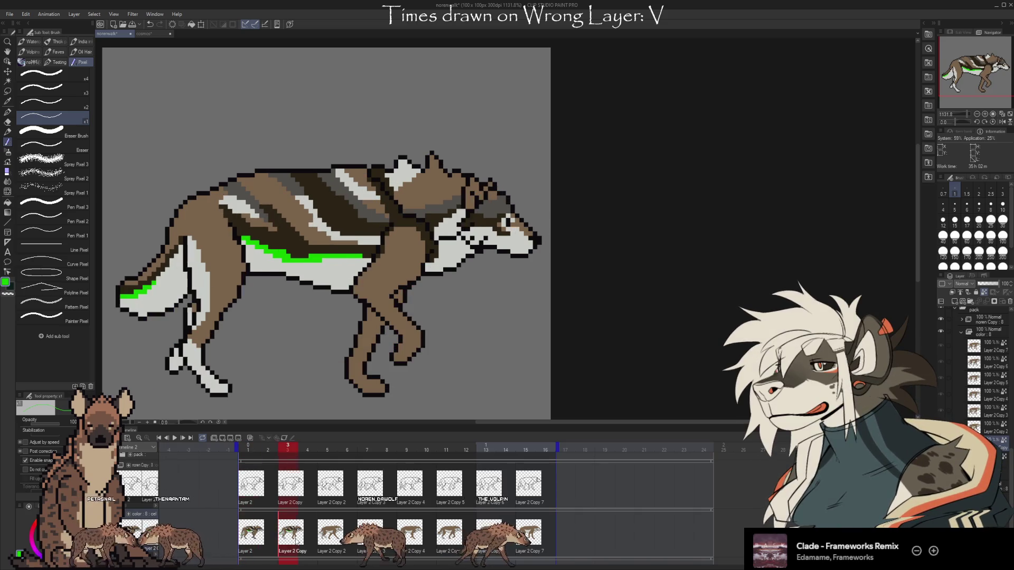
{"action": "left_click", "coordinate": [152, 302], "text": "alt"}
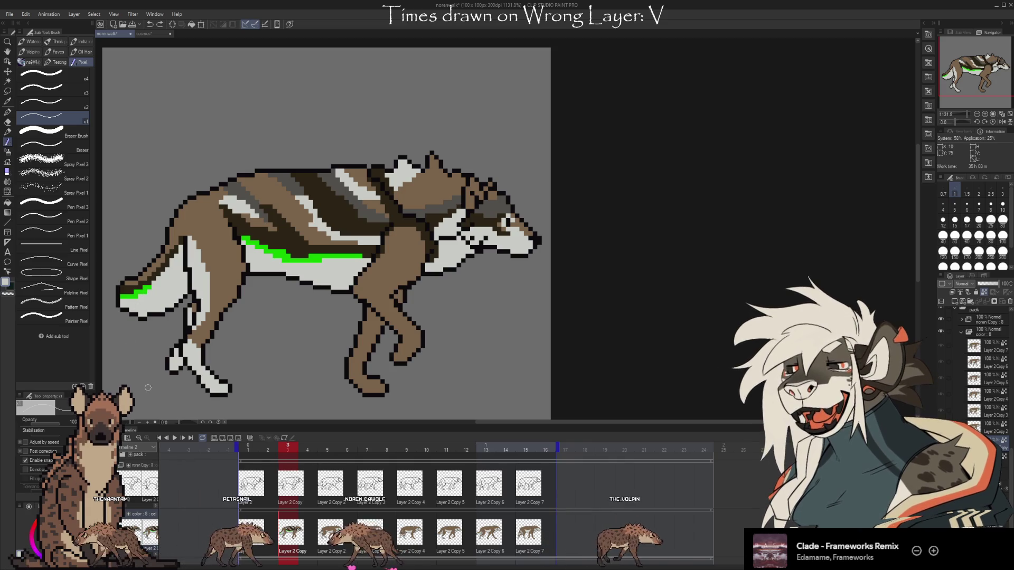
- Paint dark outline and brown shading onto the wolf's foot, comparing against frame 1
{"action": "key", "text": "Left"}
{"action": "key", "text": "Left"}
{"action": "key", "text": "Right"}
{"action": "key", "text": "Right"}
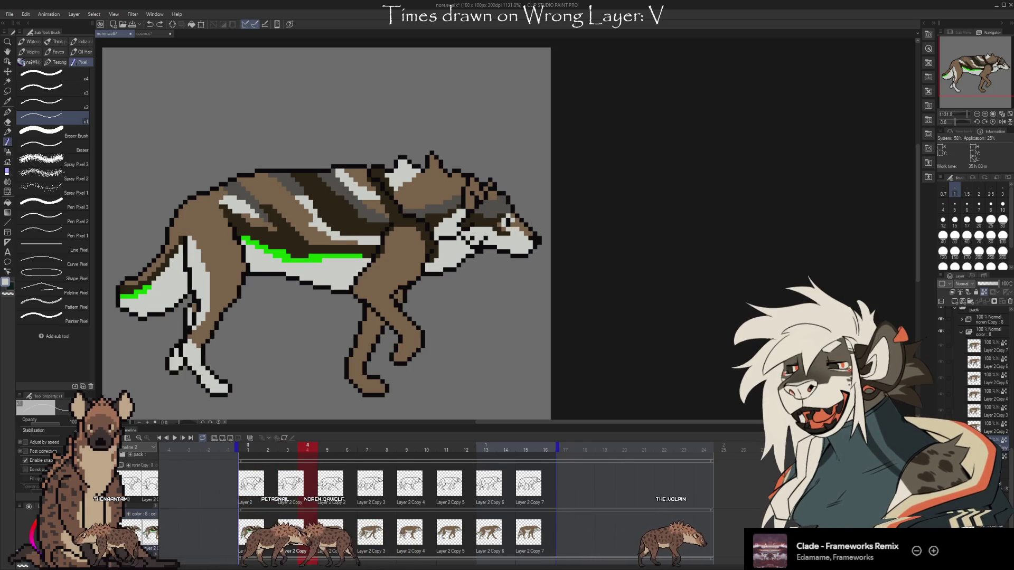
{"action": "key", "text": "Left"}
{"action": "key", "text": "Left"}
{"action": "key", "text": "Right"}
{"action": "key", "text": "Right"}
{"action": "key", "text": "Left"}
{"action": "key", "text": "Left"}
{"action": "key", "text": "i"}
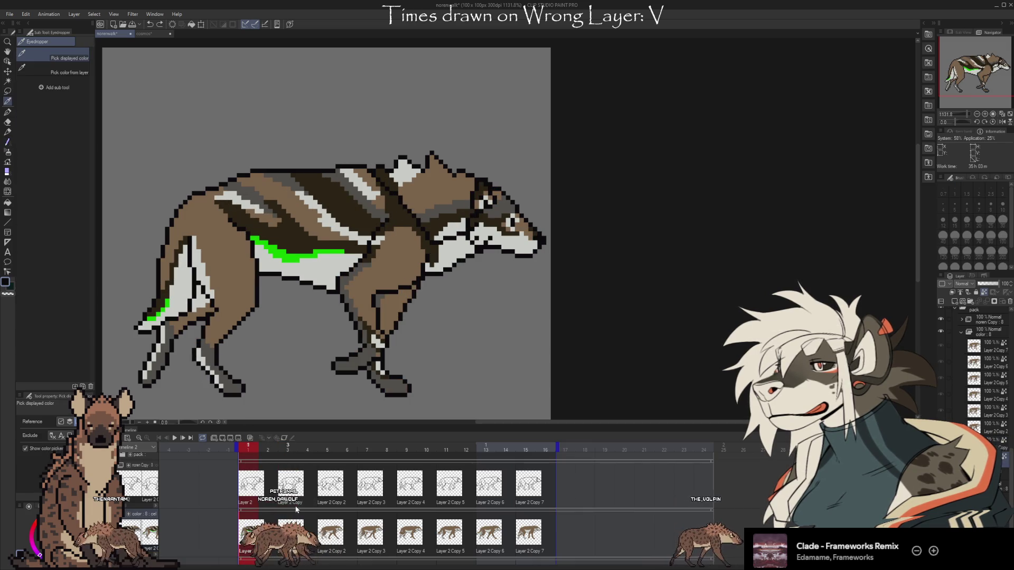
{"action": "key", "text": "b"}
{"action": "key", "text": "Right"}
{"action": "key", "text": "Right"}
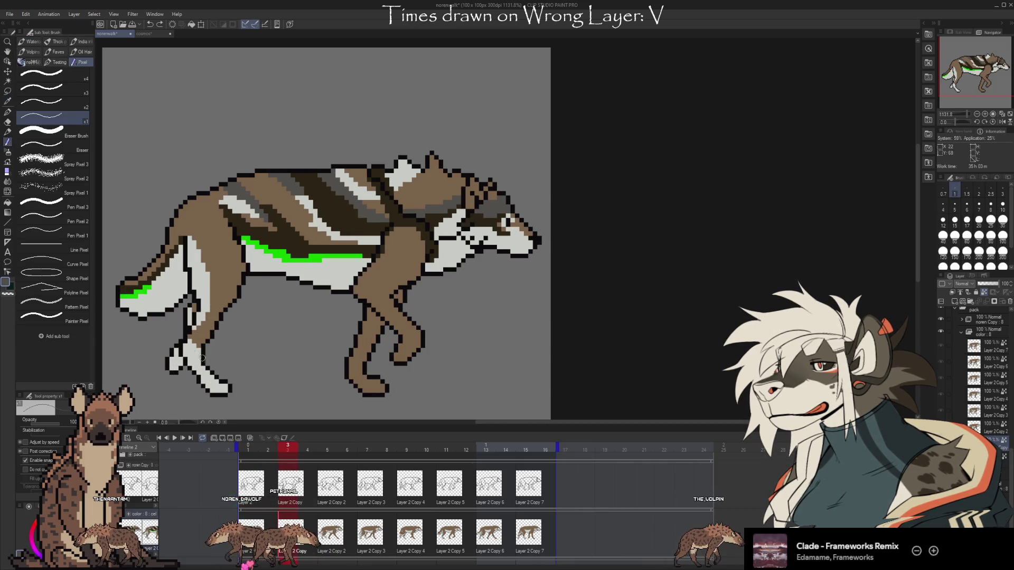
{"action": "left_click_drag", "start_coordinate": [202, 359], "coordinate": [209, 373]}
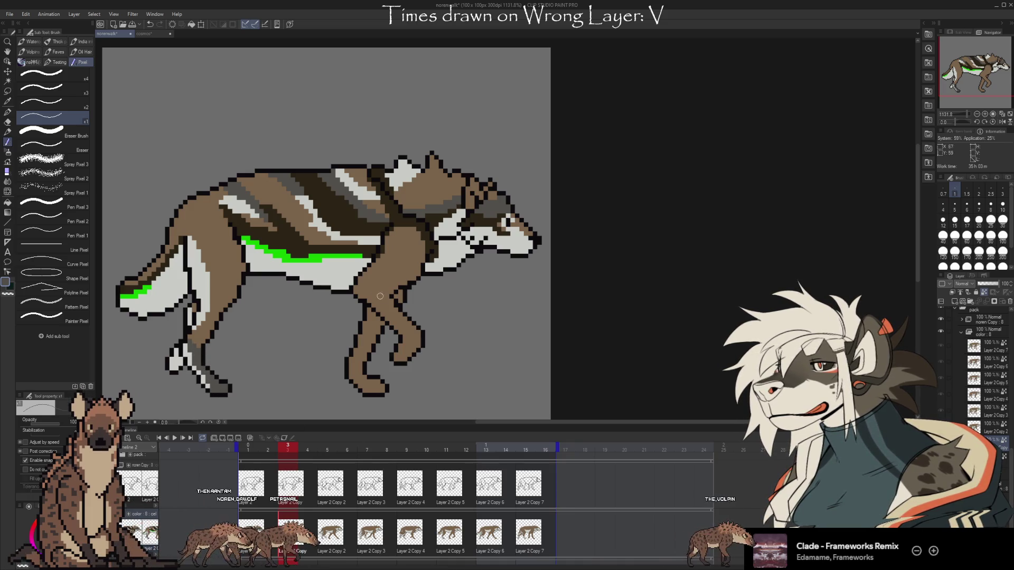
{"action": "key", "text": "Left"}
{"action": "key", "text": "Left"}
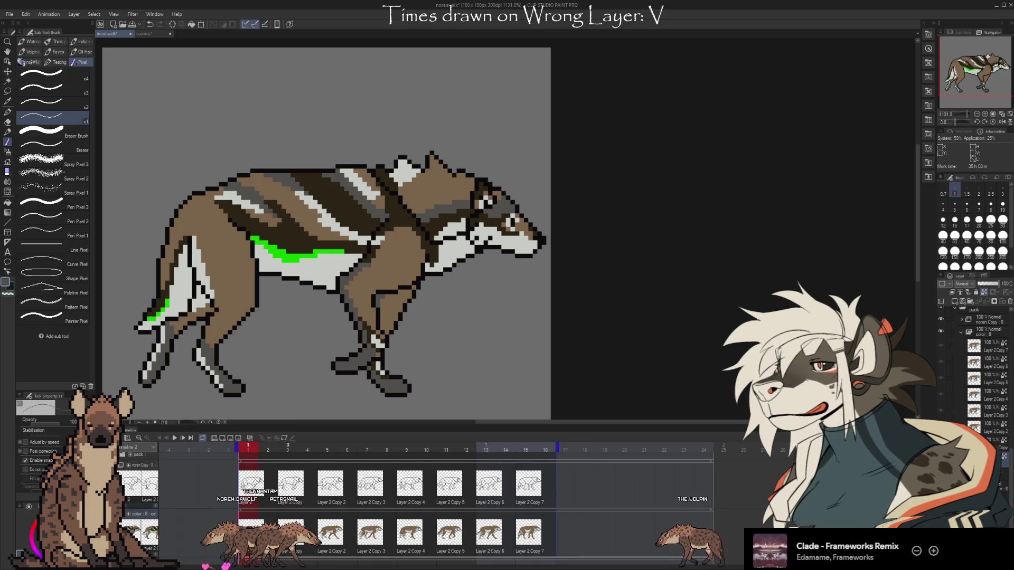
{"action": "key", "text": "Right"}
{"action": "key", "text": "Right"}
{"action": "key", "text": "Left"}
{"action": "key", "text": "Left"}
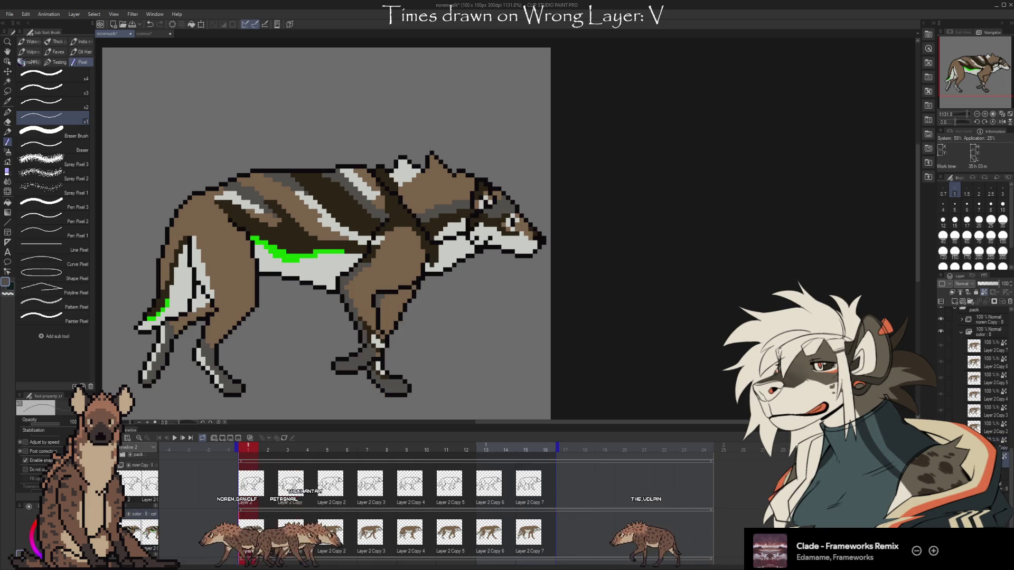
{"action": "key", "text": "Right"}
{"action": "key", "text": "Right"}
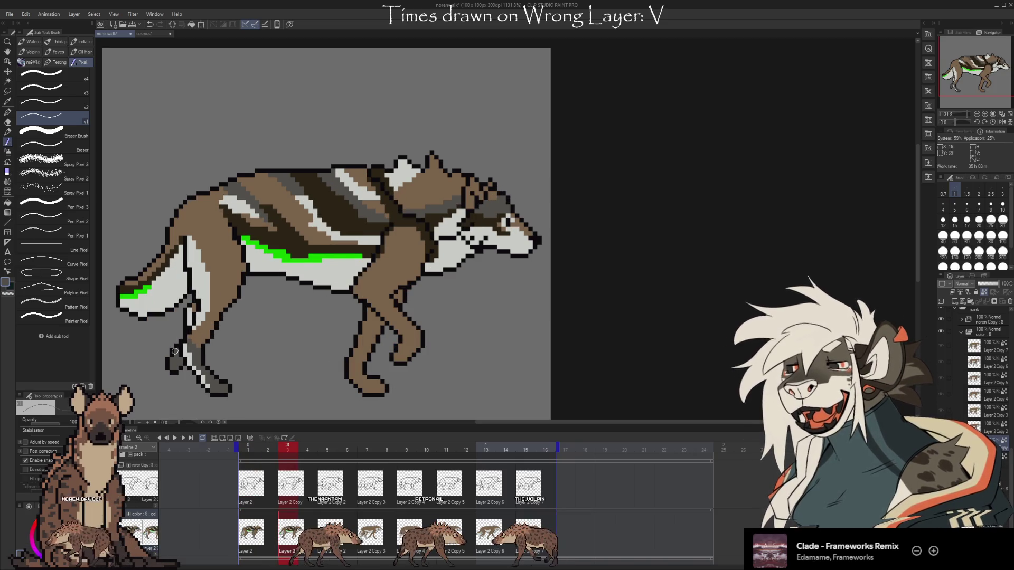
- Sample the wolf's belly green, step back to frame 2 and shift the view right
{"action": "left_click", "coordinate": [290, 244], "text": "alt"}
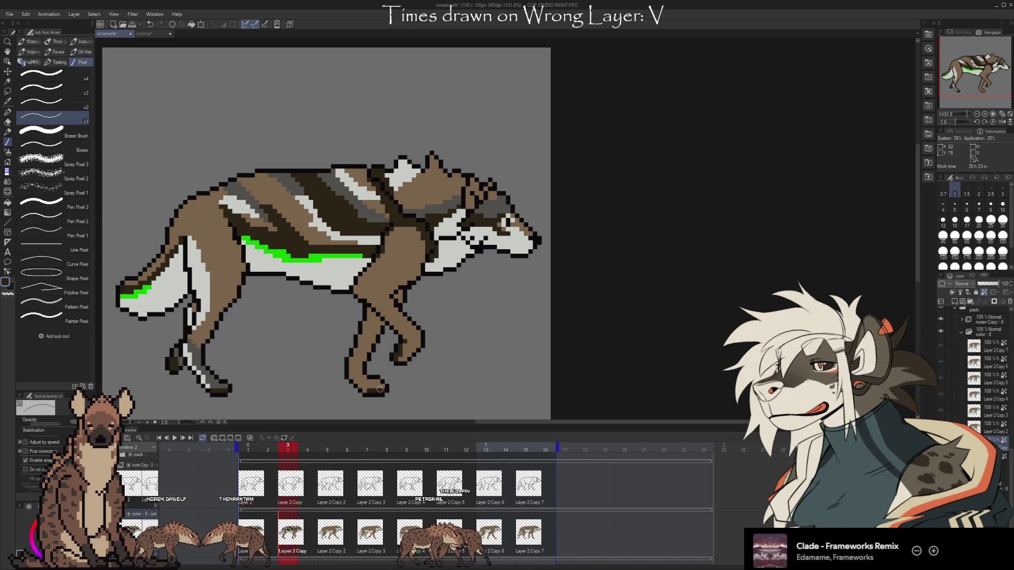
{"action": "key", "text": "Left"}
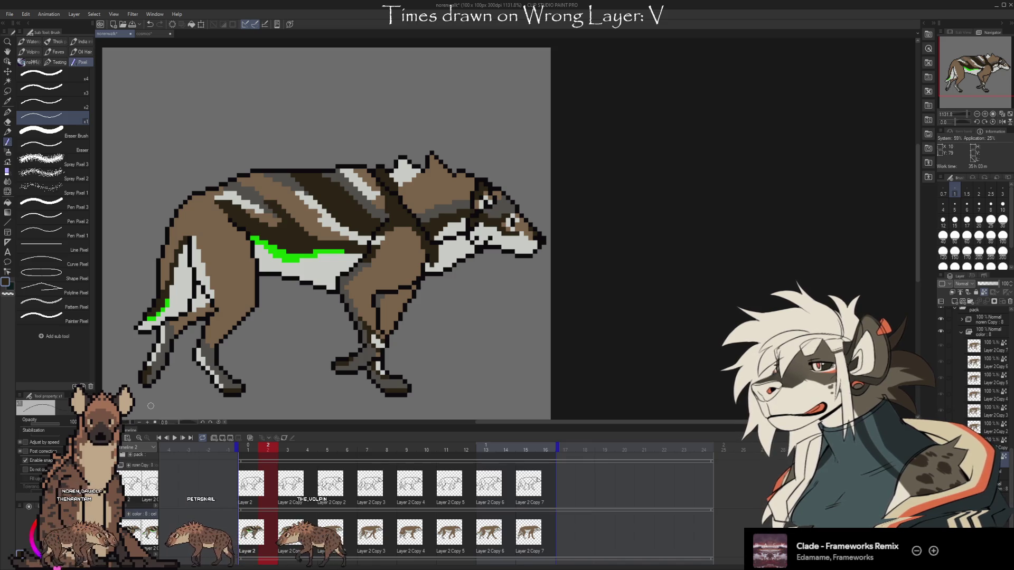
{"action": "mouse_move", "coordinate": [508, 343]}
{"action": "left_mouse_down"}
{"action": "mouse_move", "coordinate": [578, 347]}
{"action": "mouse_move", "coordinate": [560, 341]}
{"action": "left_mouse_up"}
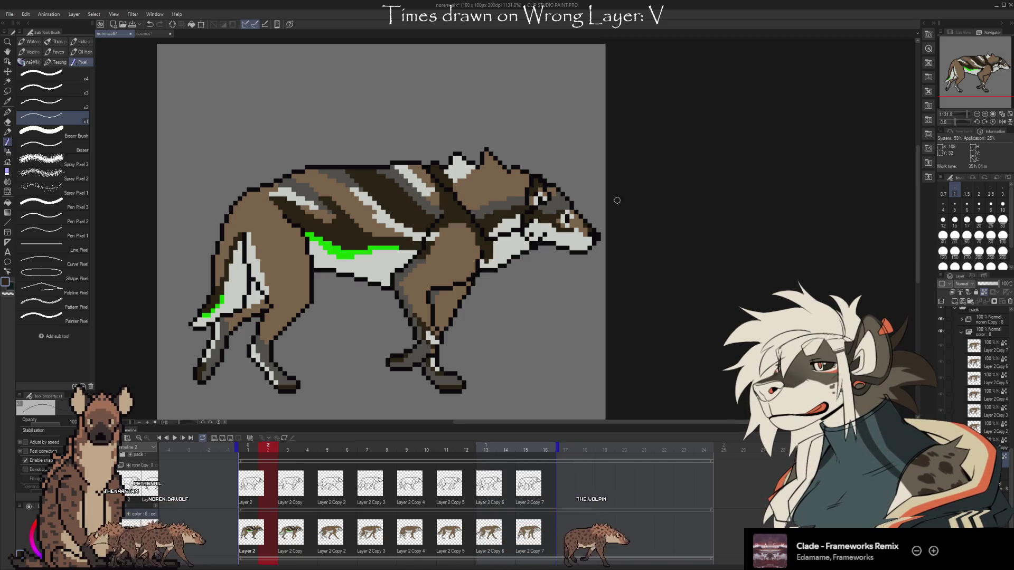
{"action": "key", "text": "i"}
{"action": "key", "text": "p"}
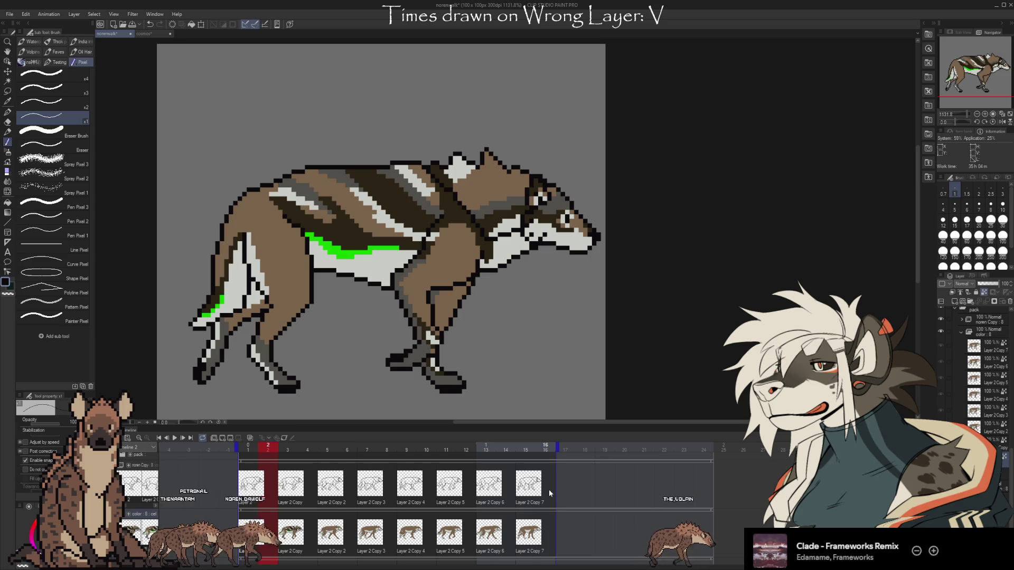
- Flip between frames 2 and 3 to compare the walk poses
{"action": "key", "text": "Right"}
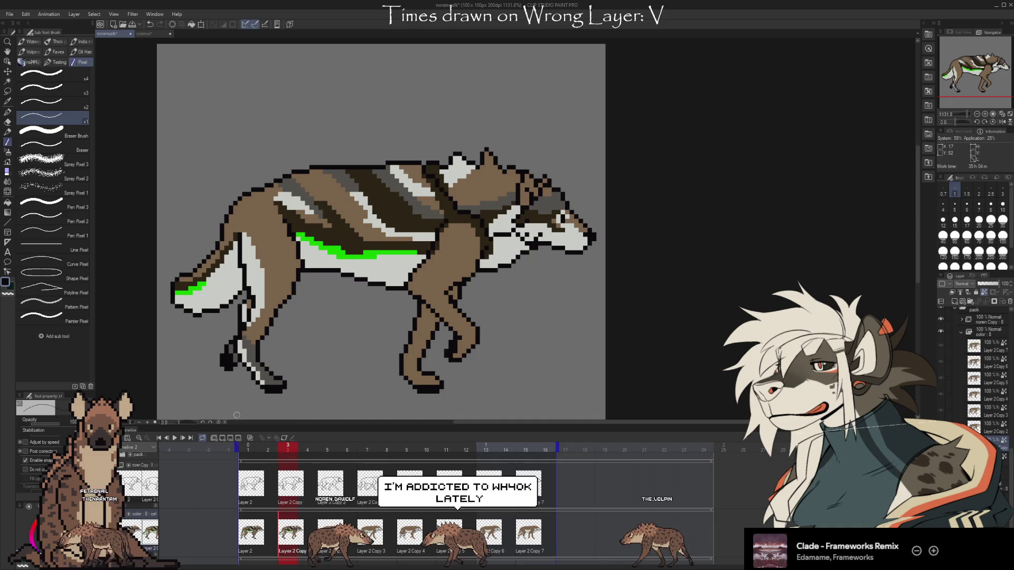
{"action": "key", "text": "Left"}
{"action": "key", "text": "Right"}
{"action": "key", "text": "Left"}
{"action": "key", "text": "Right"}
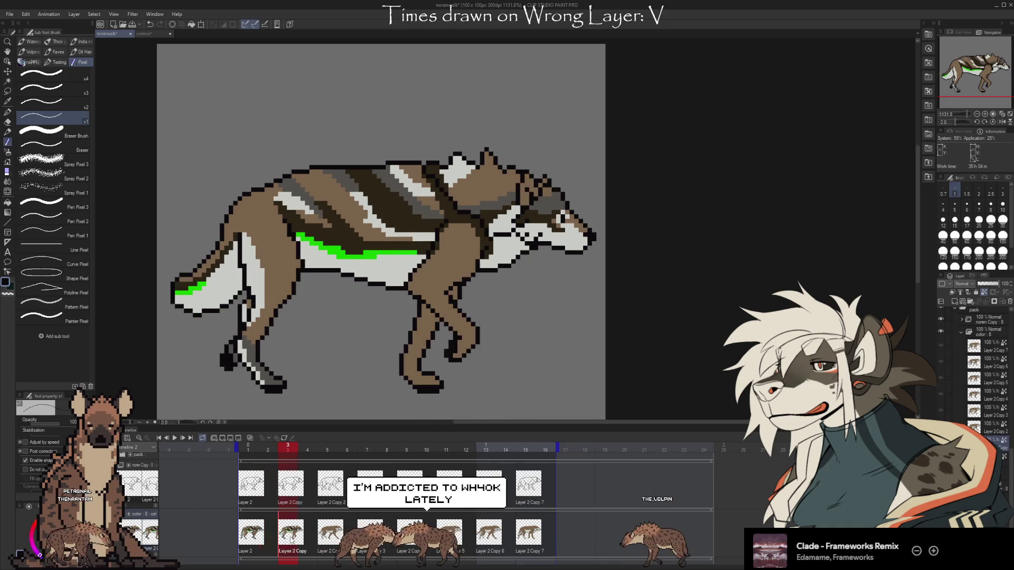
{"action": "key", "text": "Left"}
{"action": "key", "text": "Right"}
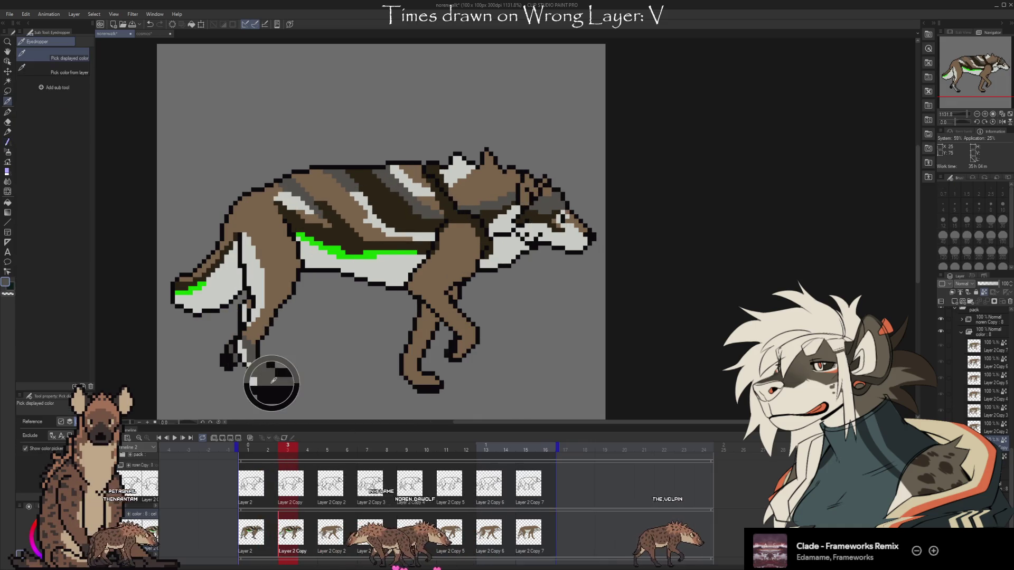
{"action": "key", "text": "Left"}
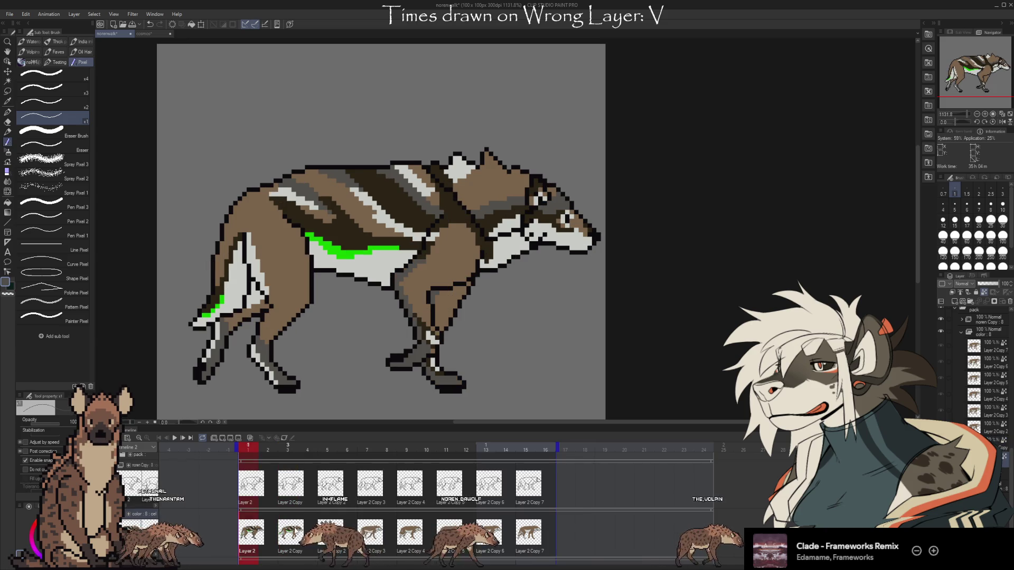
{"action": "key", "text": "Right"}
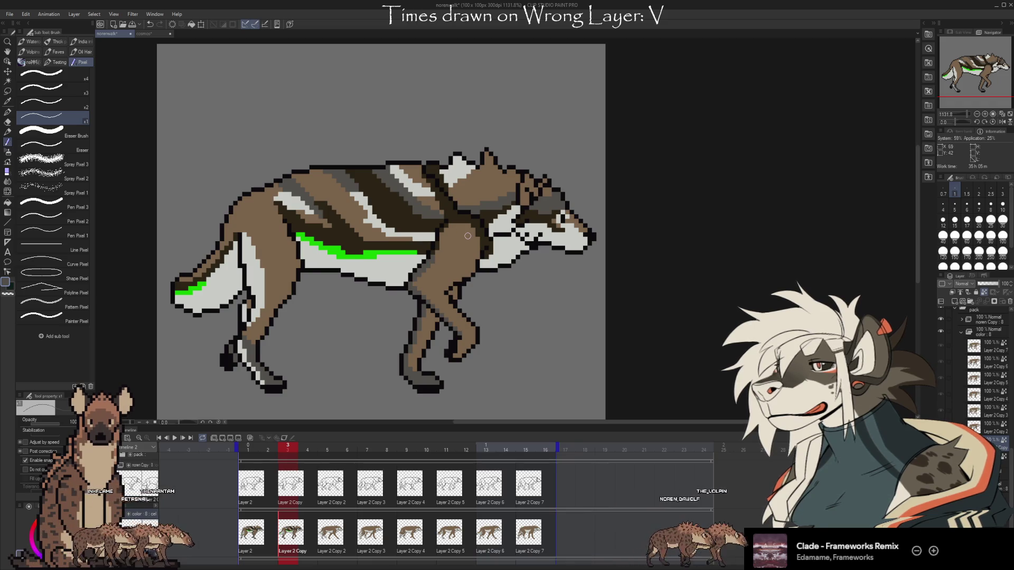
- Return to frame 2 and pick the wolf's brown body colour as the drawing colour
{"action": "key", "text": "Left"}
{"action": "key", "text": "Left"}
{"action": "key", "text": "Right"}
{"action": "key", "text": "Left"}
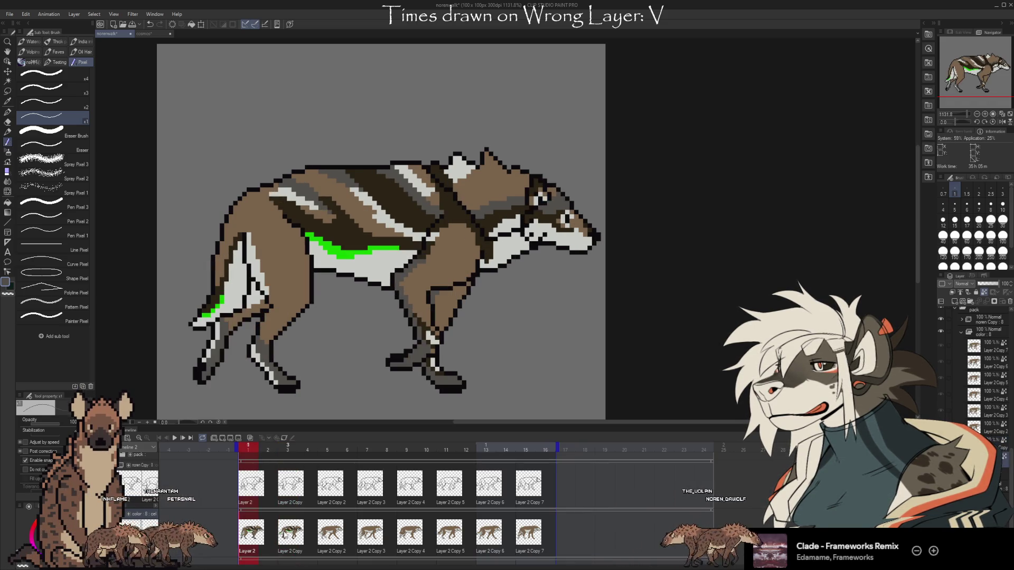
{"action": "key", "text": "Right"}
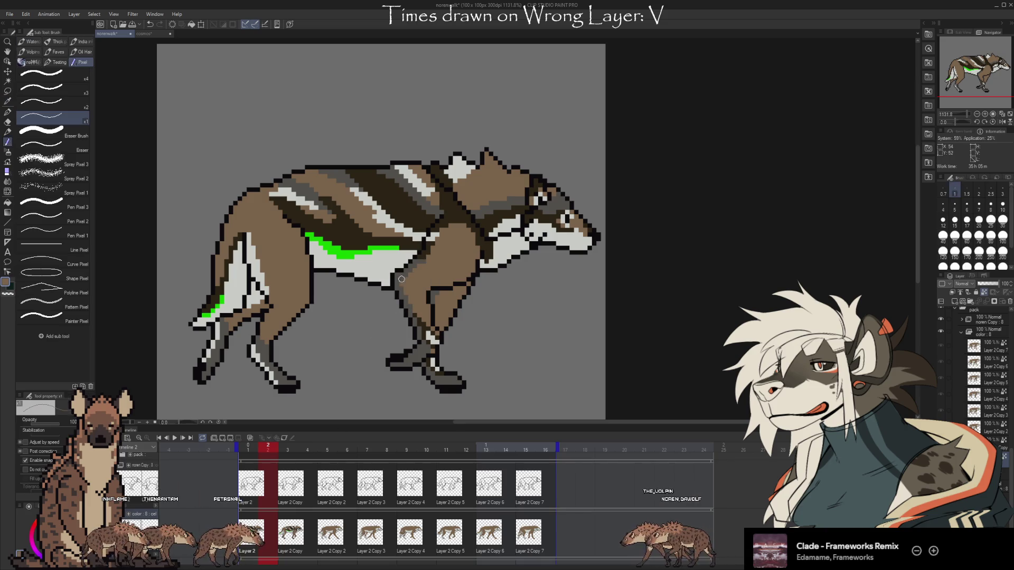
{"action": "left_click", "coordinate": [405, 278], "text": "alt"}
{"action": "key", "text": "ctrl+Tab"}
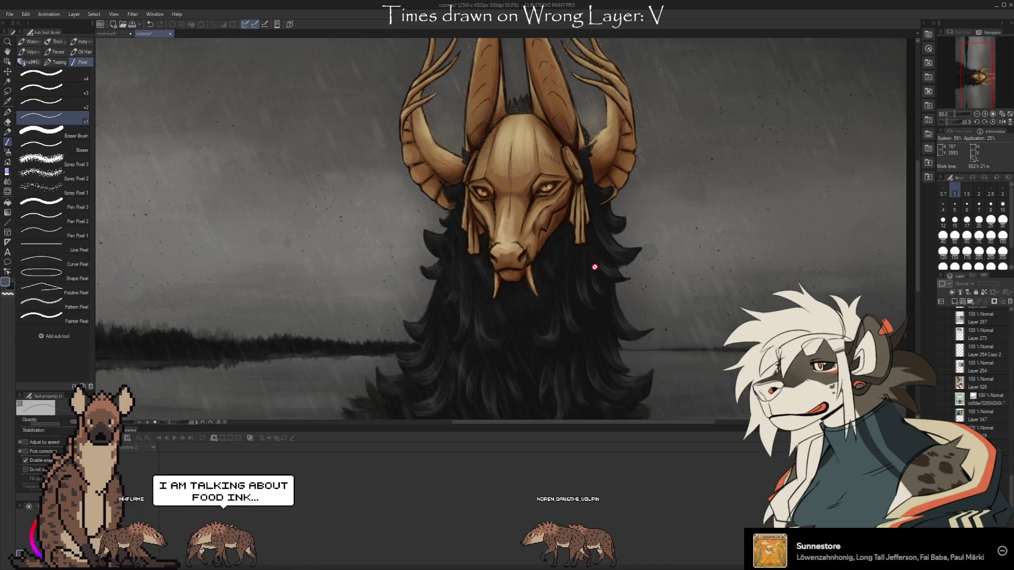
{"action": "key", "text": "ctrl+Tab"}
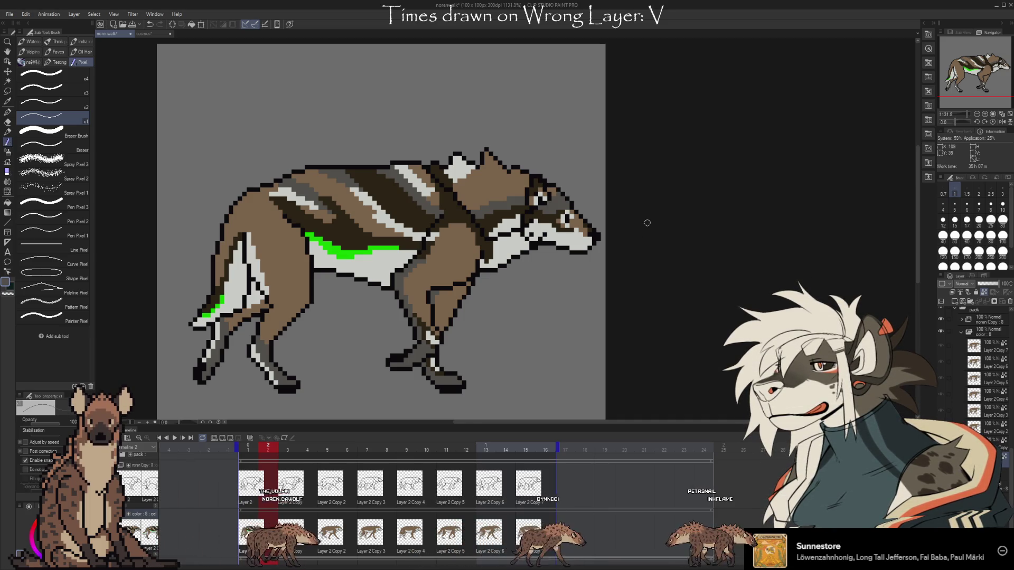
- Flip back and forth through walk frames 2 to 4 to check the wolf's motion
{"action": "key", "text": "Right"}
{"action": "key", "text": "Right"}
{"action": "key", "text": "Left"}
{"action": "key", "text": "Right"}
{"action": "key", "text": "Left"}
{"action": "key", "text": "Right"}
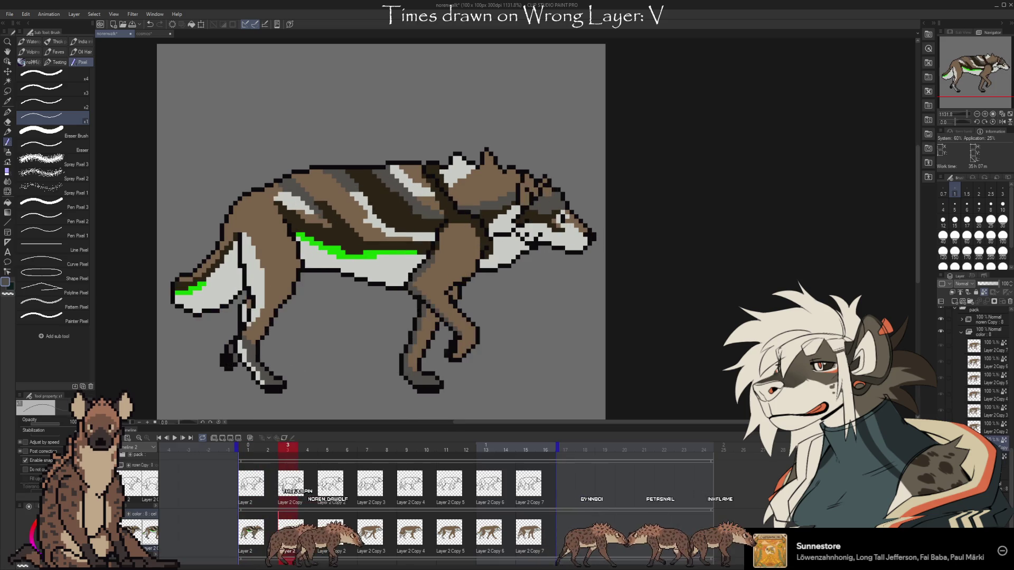
{"action": "key", "text": "Left"}
{"action": "key", "text": "Left"}
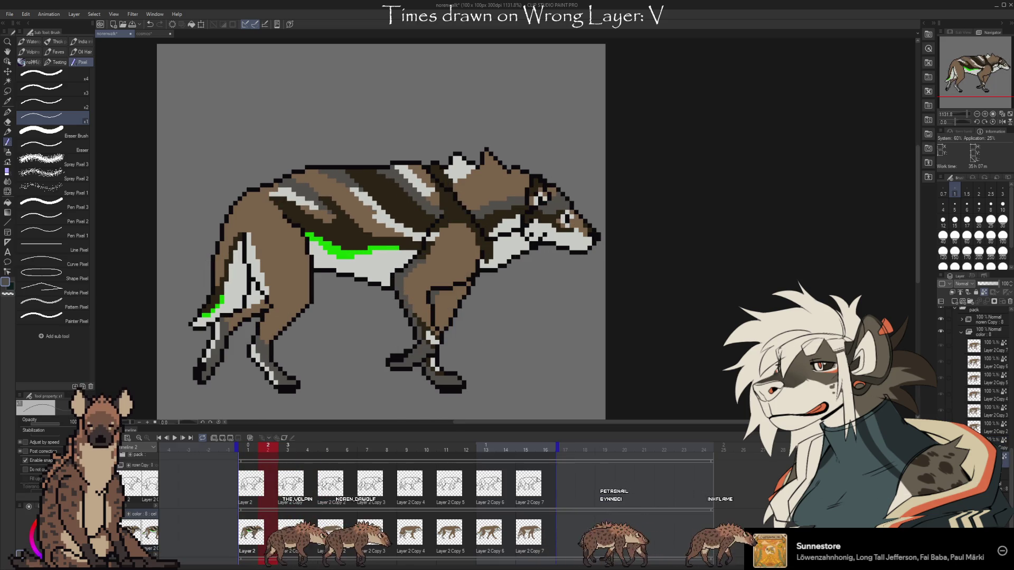
{"action": "key", "text": "Right"}
{"action": "key", "text": "Left"}
{"action": "key", "text": "Right"}
{"action": "key", "text": "Left"}
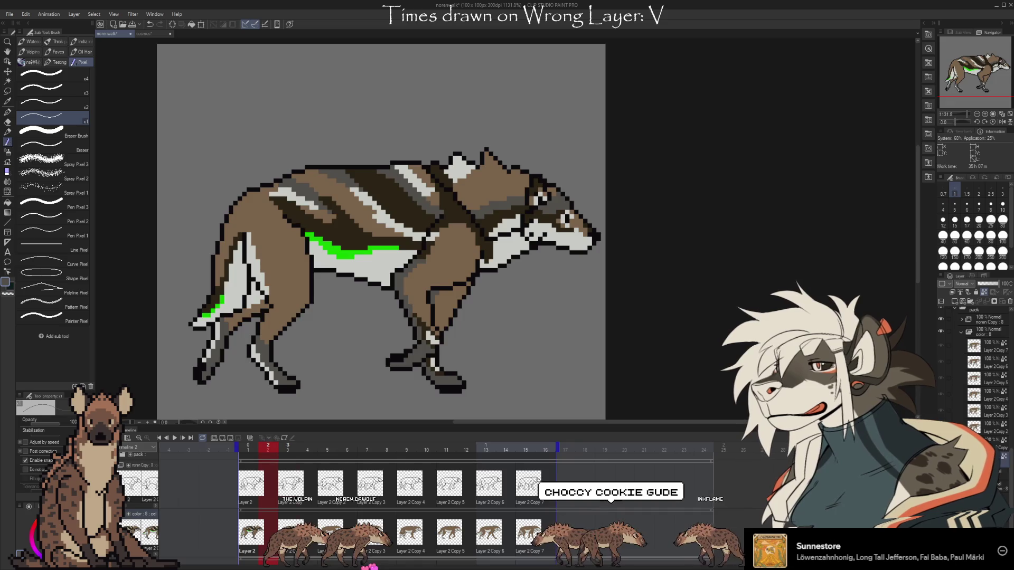
{"action": "key", "text": "Right"}
{"action": "key", "text": "Left"}
{"action": "key", "text": "Right"}
{"action": "key", "text": "Left"}
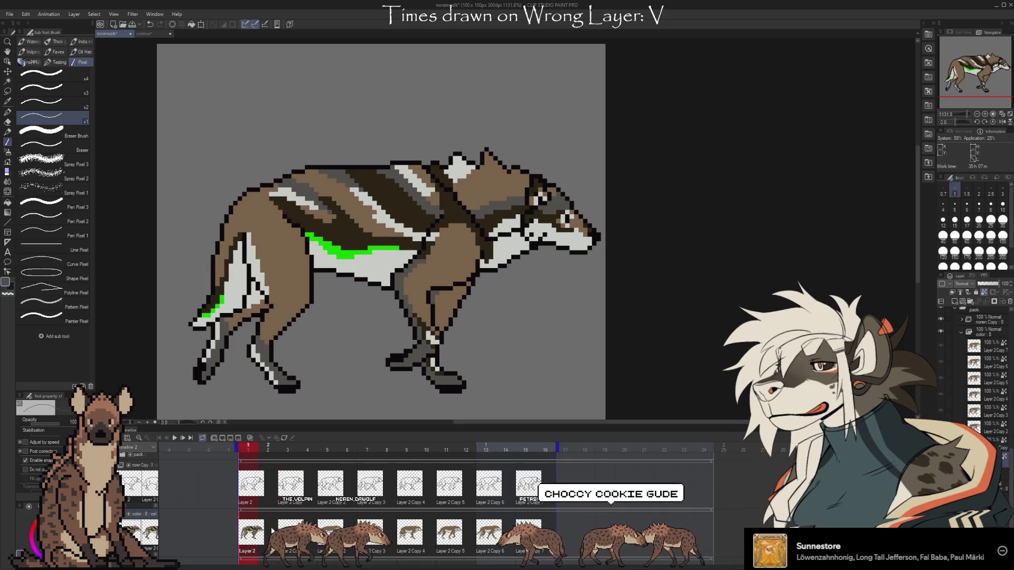
{"action": "key", "text": "Right"}
{"action": "key", "text": "Left"}
{"action": "key", "text": "Right"}
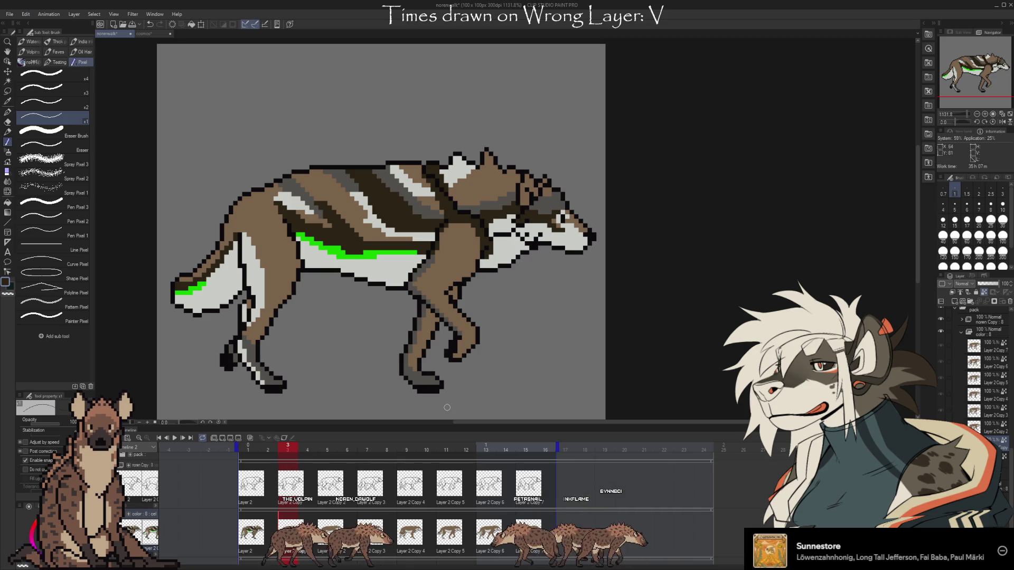
{"action": "key", "text": "Left"}
{"action": "key", "text": "Right"}
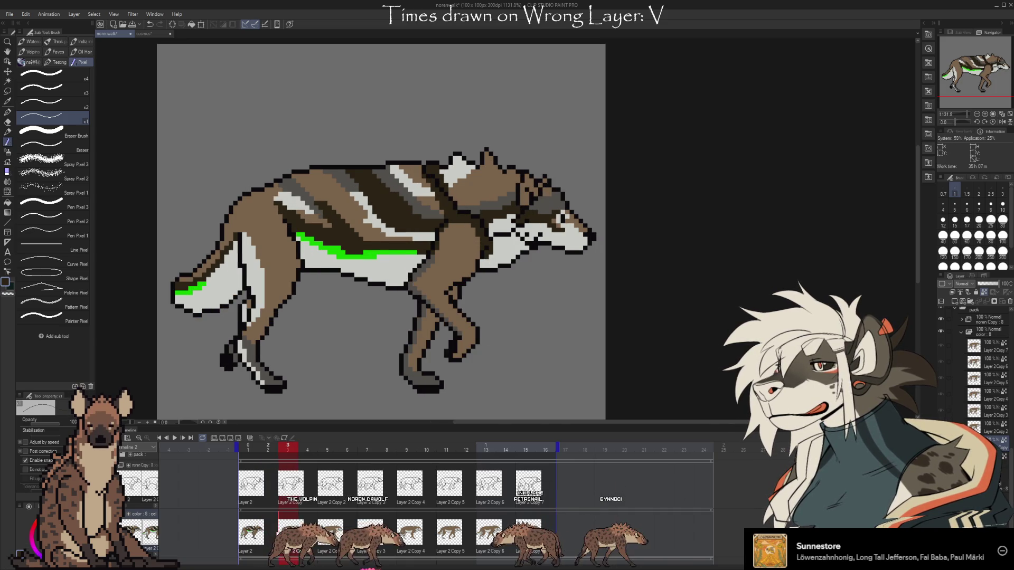
{"action": "key", "text": "Left"}
{"action": "key", "text": "Right"}
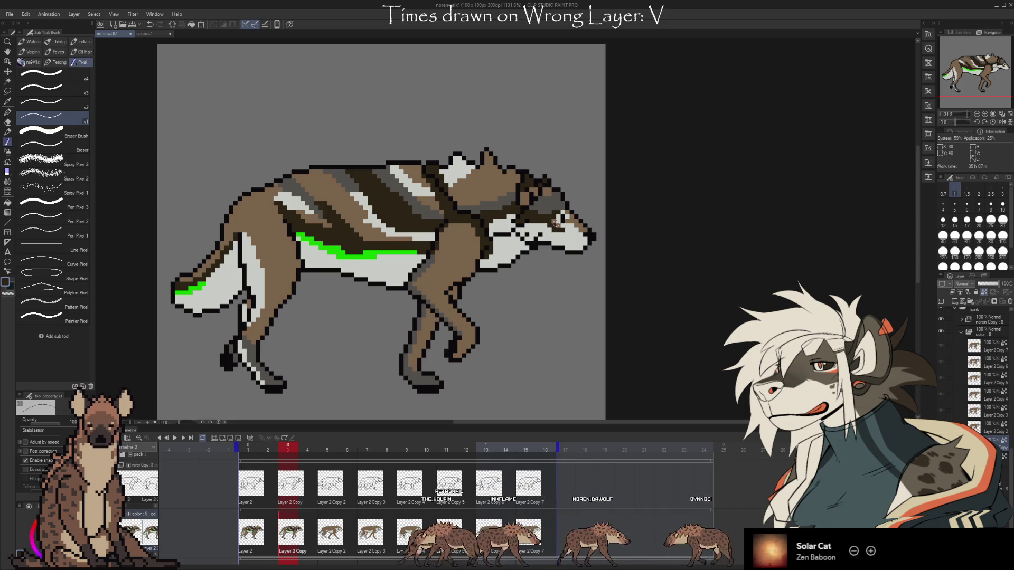
- Jump to frame 1, then switch between the frame 1, 2 and 3 poses on the timeline
{"action": "key", "text": "Home"}
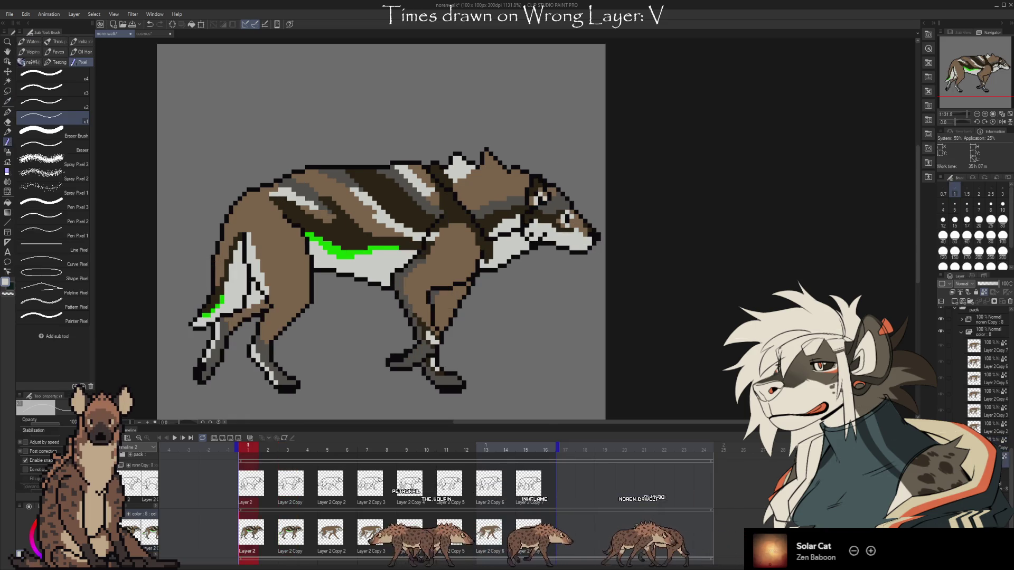
{"action": "left_click", "coordinate": [284, 544]}
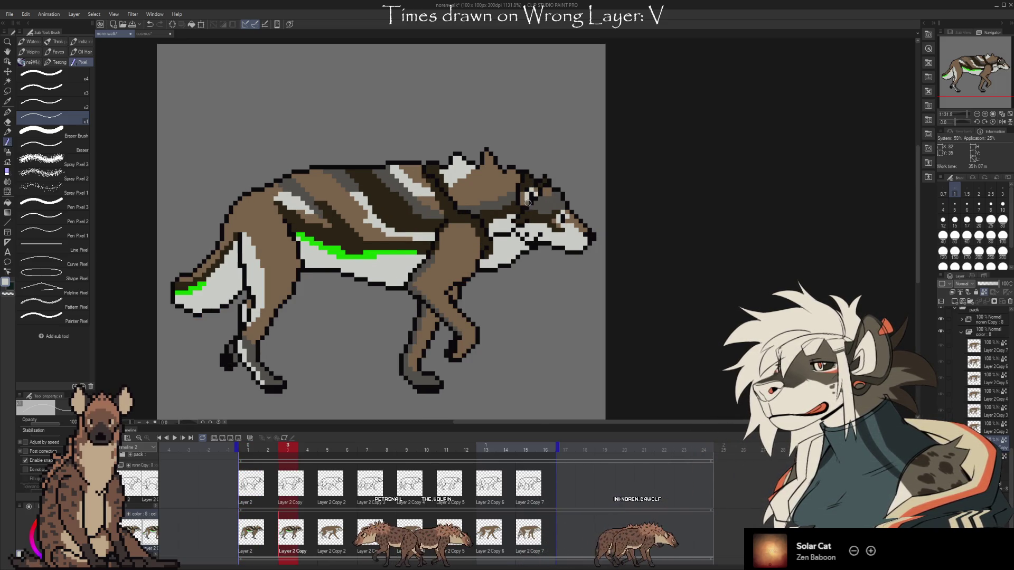
{"action": "left_click", "coordinate": [254, 537]}
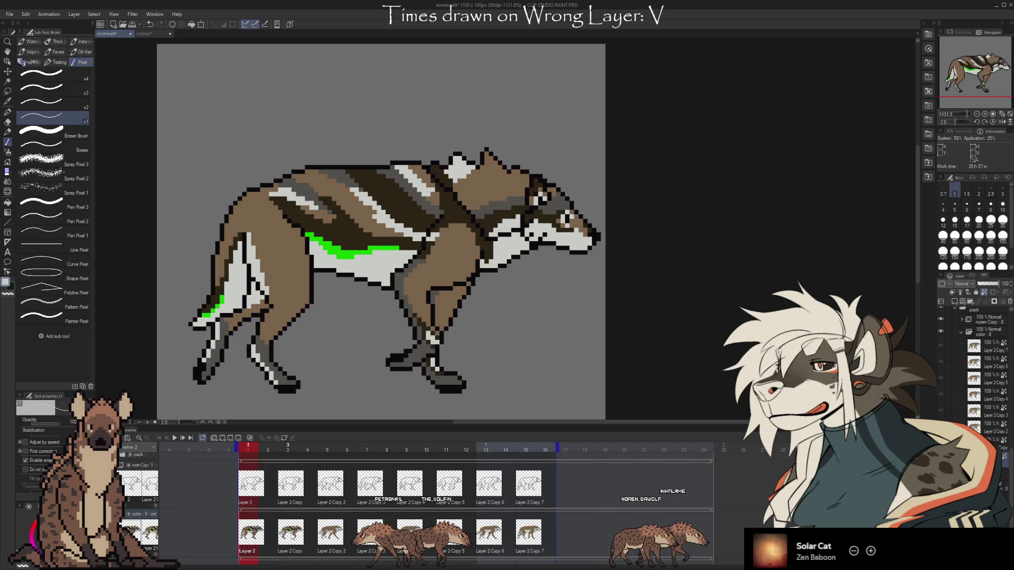
{"action": "left_click", "coordinate": [289, 538]}
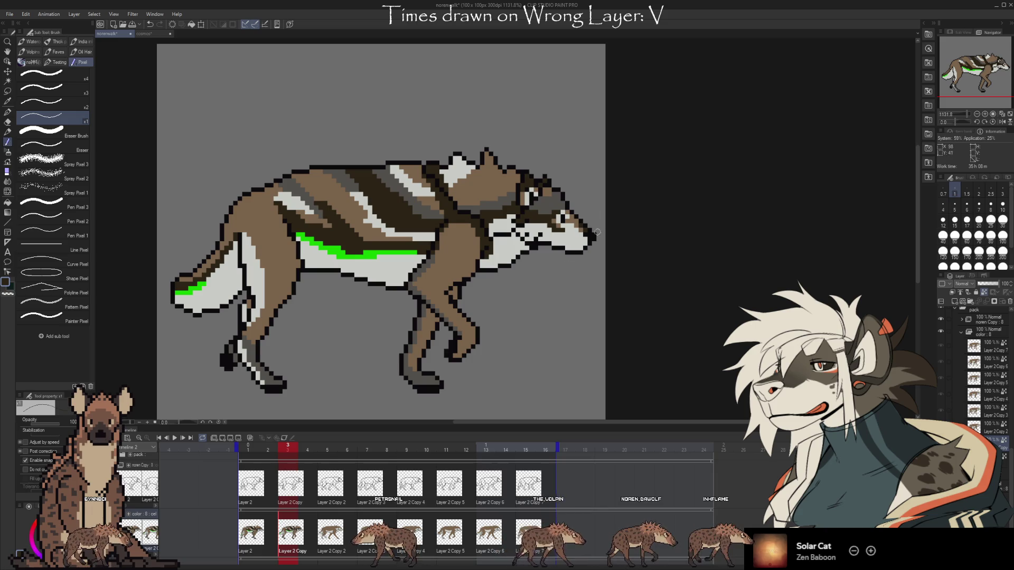
{"action": "left_click", "coordinate": [279, 545]}
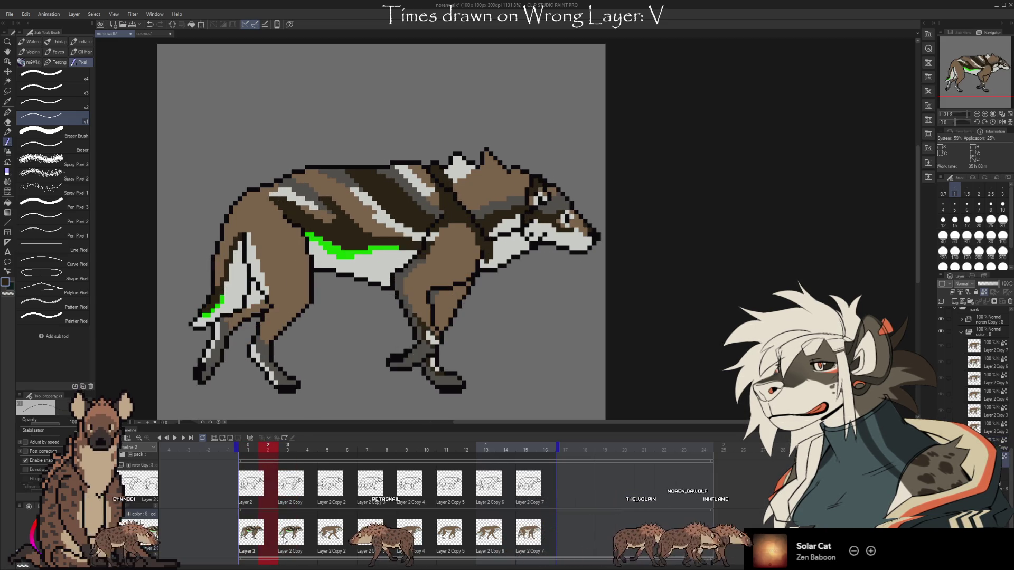
{"action": "left_click", "coordinate": [266, 539]}
{"action": "left_click", "coordinate": [289, 528]}
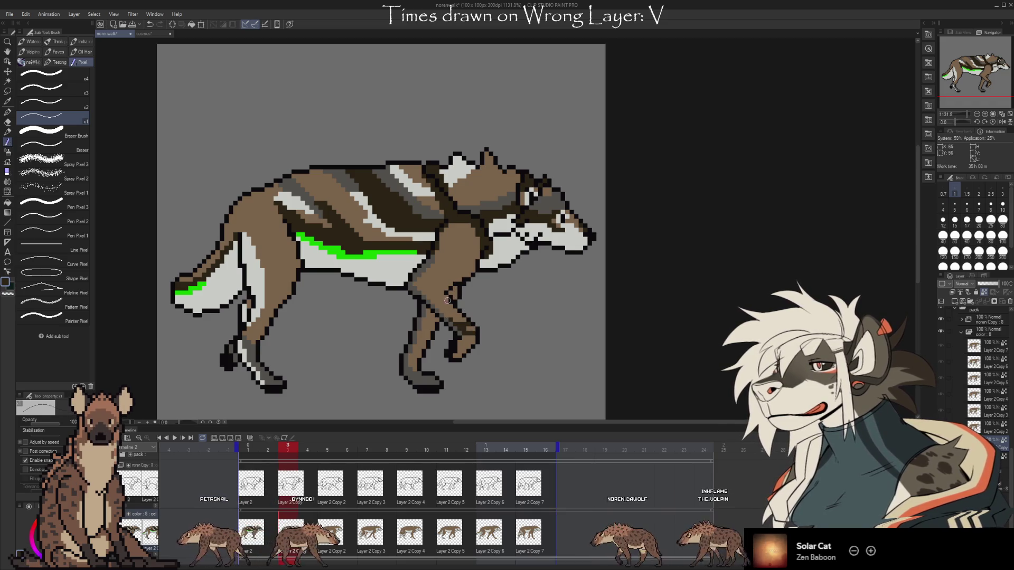
{"action": "left_click", "coordinate": [248, 448]}
{"action": "left_click", "coordinate": [288, 447]}
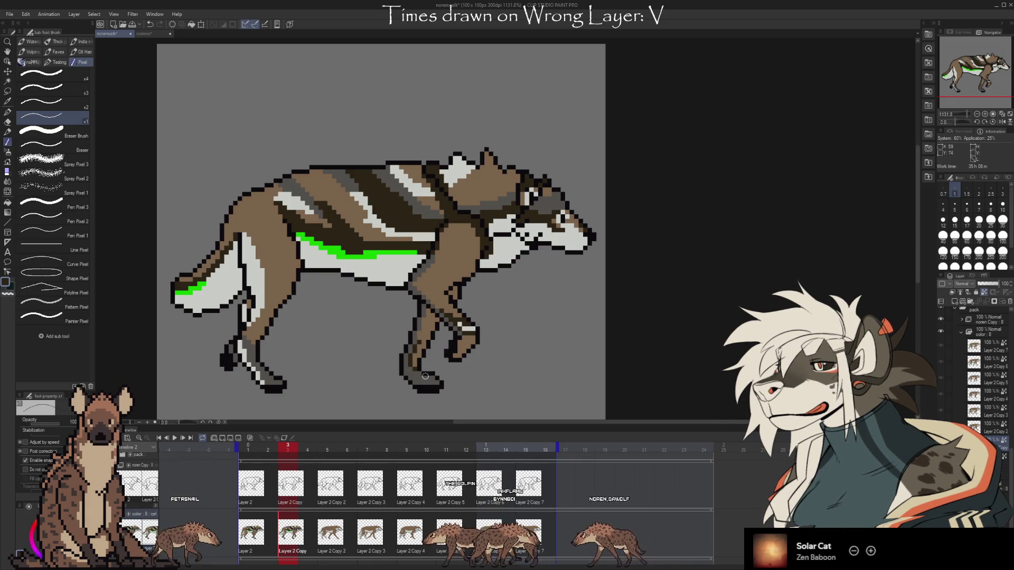
- Paint the sampled light grey onto the wolf's front leg, then compare frames 2 and 3
{"action": "left_click", "coordinate": [415, 364], "text": "alt"}
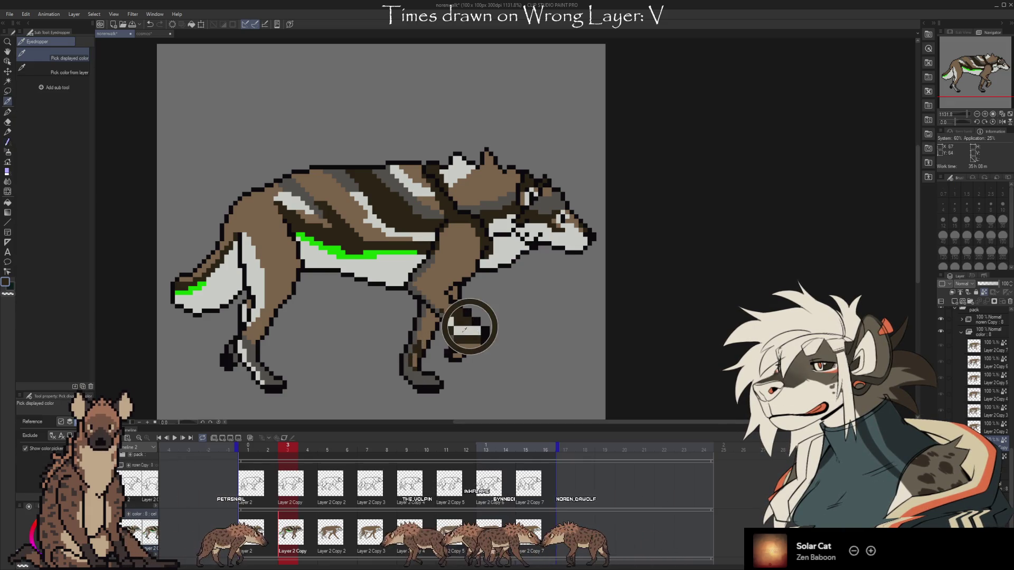
{"action": "left_click_drag", "start_coordinate": [414, 364], "coordinate": [414, 353]}
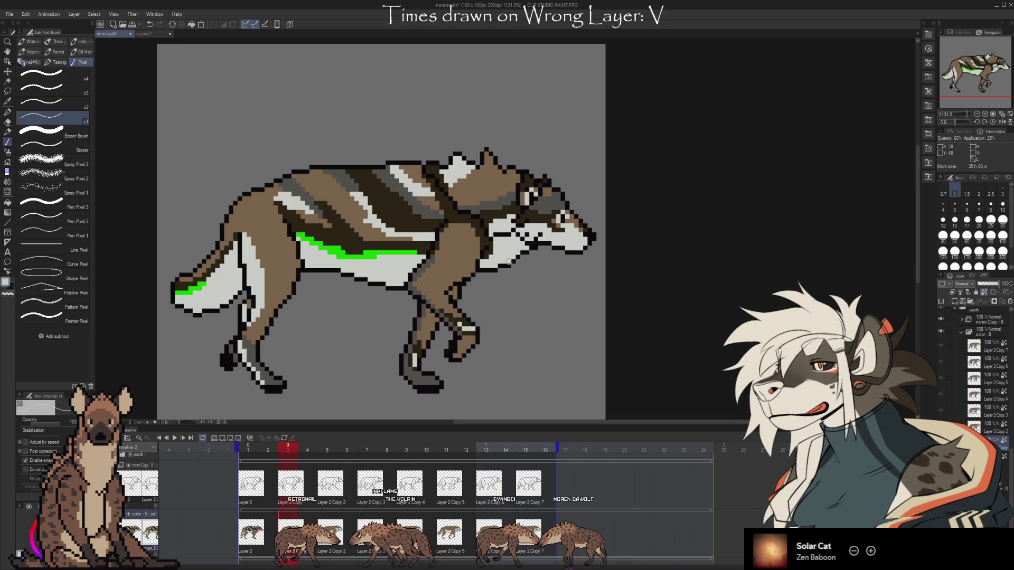
{"action": "key", "text": "Left"}
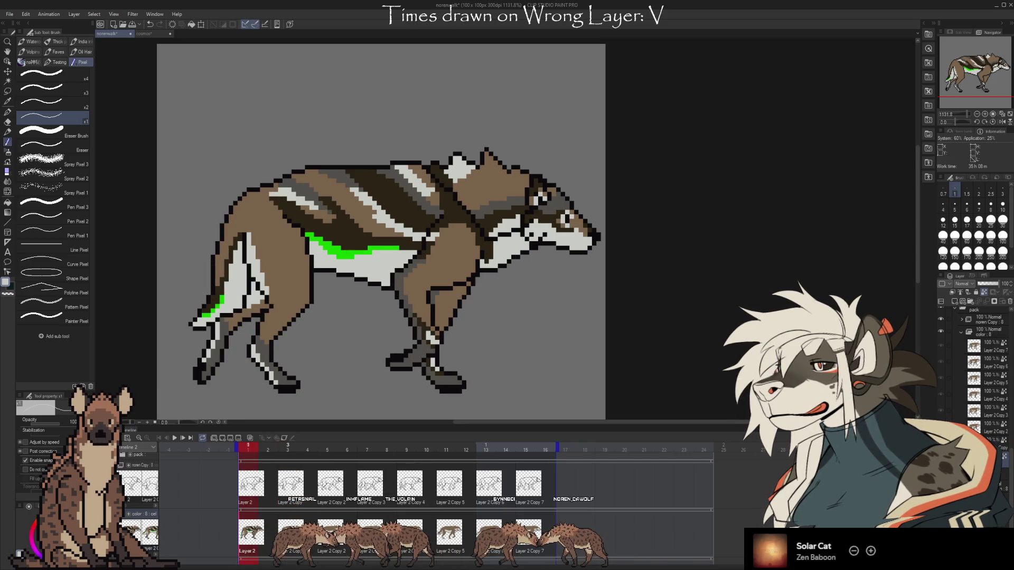
{"action": "key", "text": "Right"}
{"action": "key", "text": "Left"}
{"action": "key", "text": "Right"}
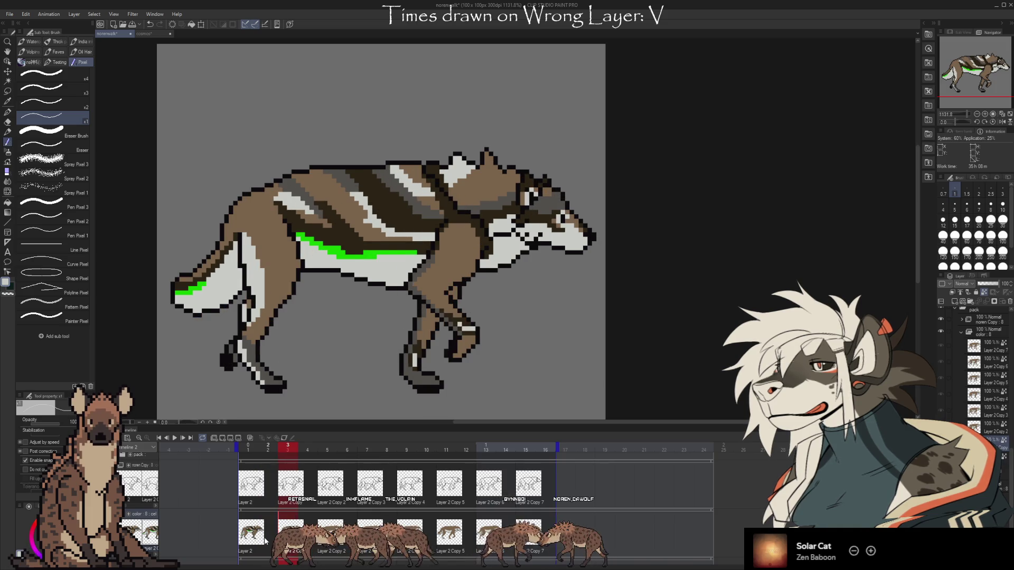
{"action": "key", "text": "Left"}
{"action": "key", "text": "Right"}
{"action": "key", "text": "Left"}
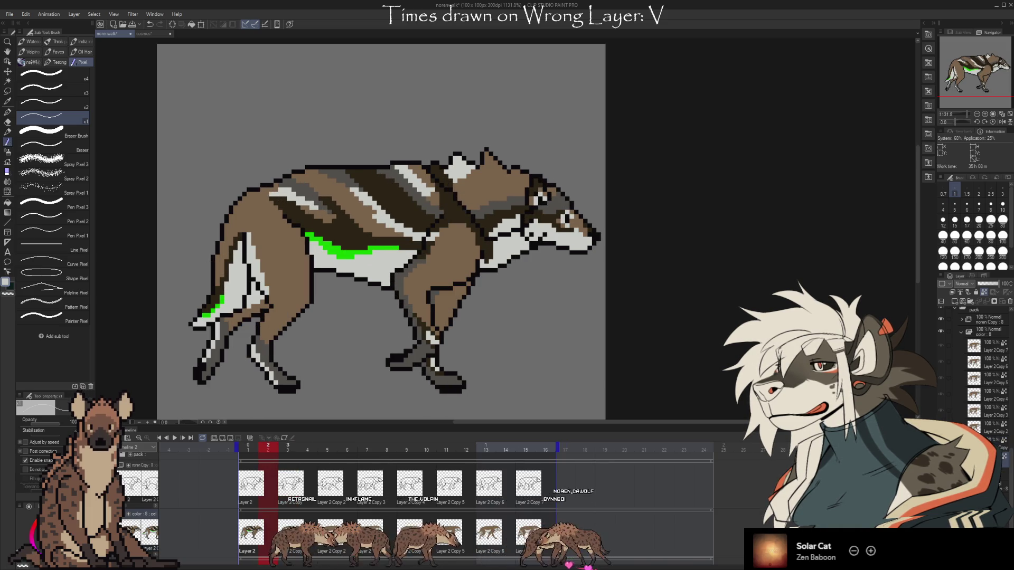
{"action": "key", "text": "Right"}
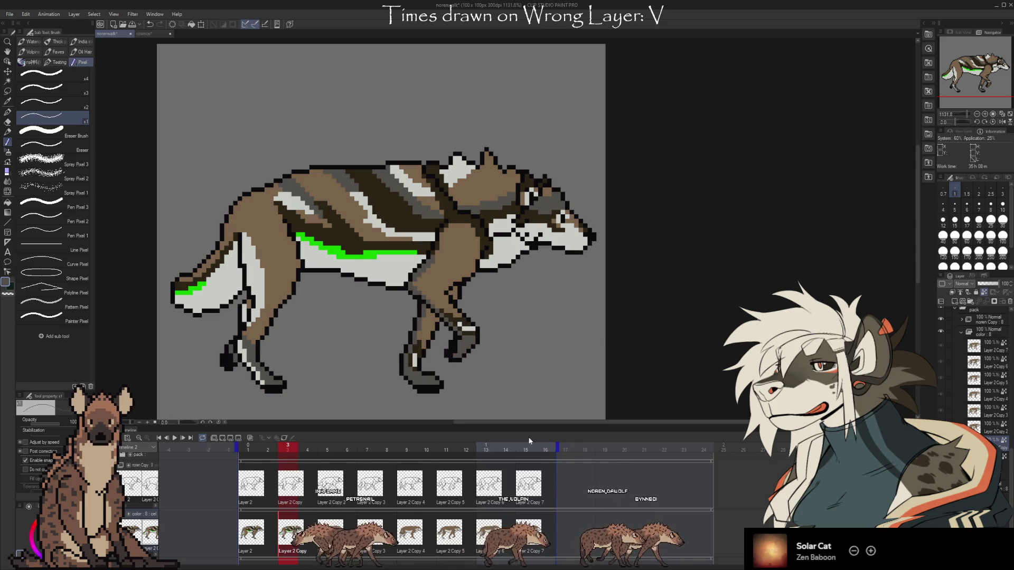
- Nudge the canvas view and pick up a colour from the wolf's back for the pen
{"action": "left_click_drag", "start_coordinate": [608, 374], "coordinate": [620, 376]}
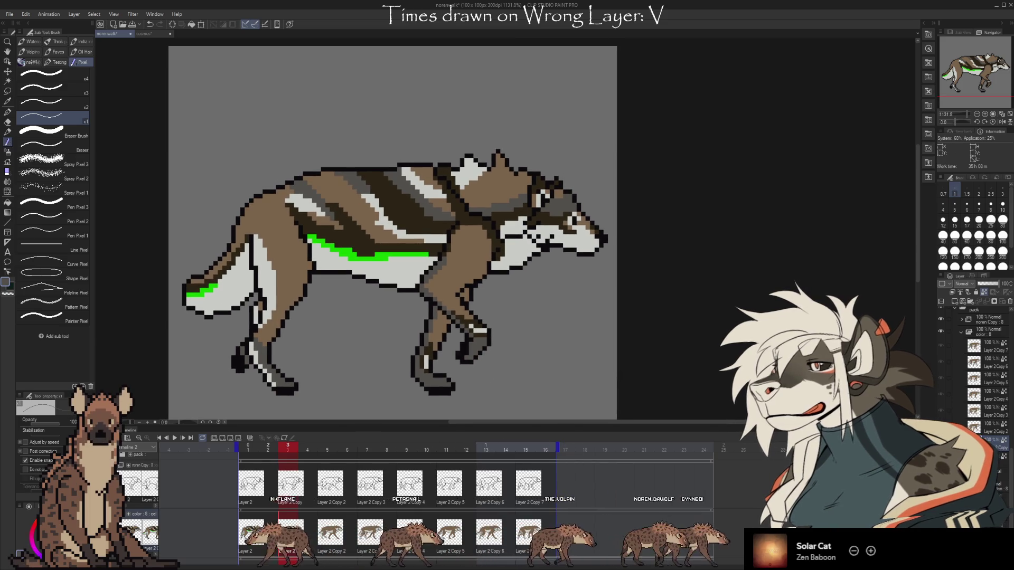
{"action": "key", "text": "Left"}
{"action": "key", "text": "Right"}
{"action": "key", "text": "Left"}
{"action": "key", "text": "Right"}
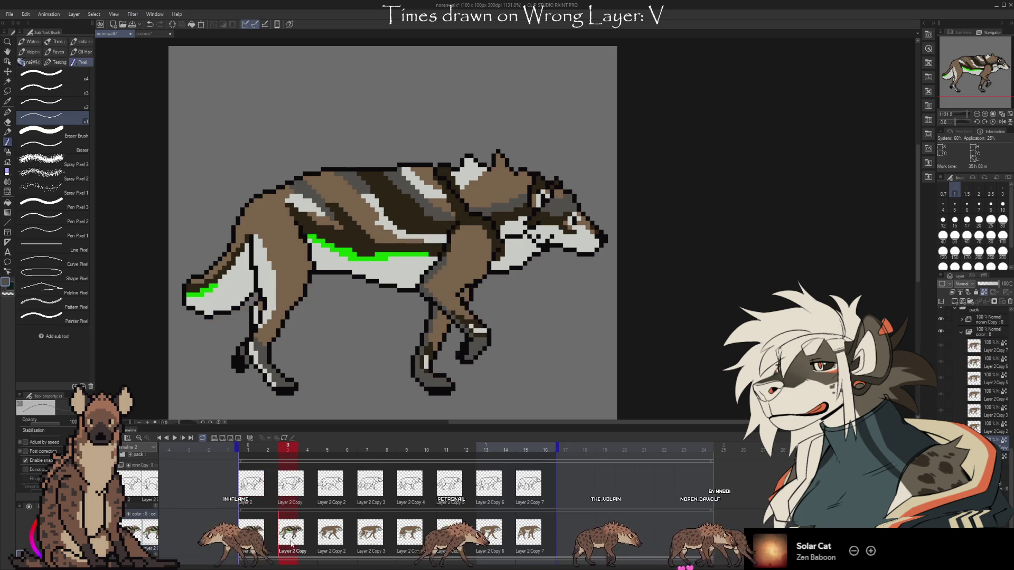
{"action": "key", "text": "i"}
{"action": "left_click", "coordinate": [443, 240]}
{"action": "key", "text": "b"}
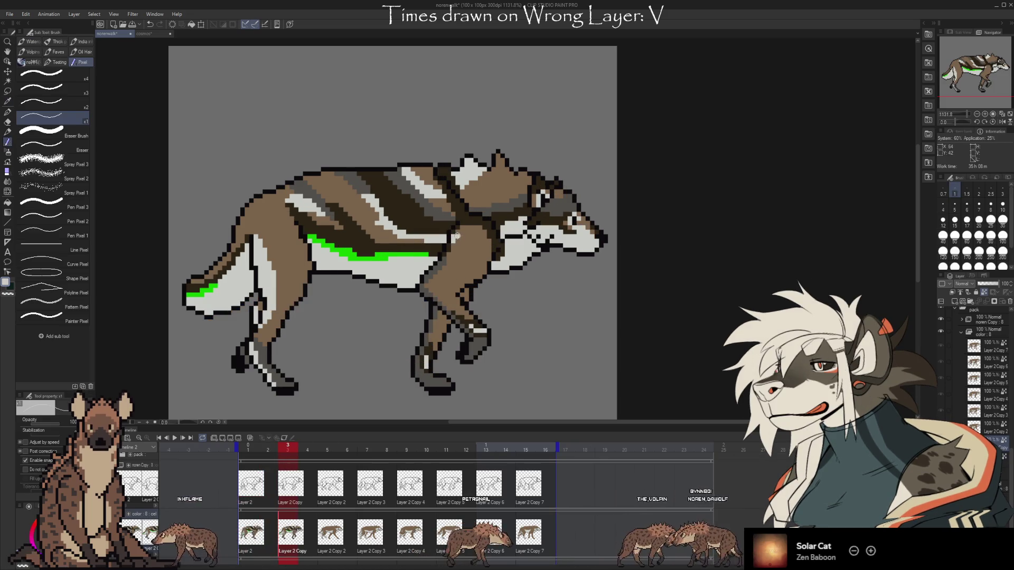
- Flip between walk frames 1, 2 and 3 to compare the wolf's poses
{"action": "key", "text": "Left"}
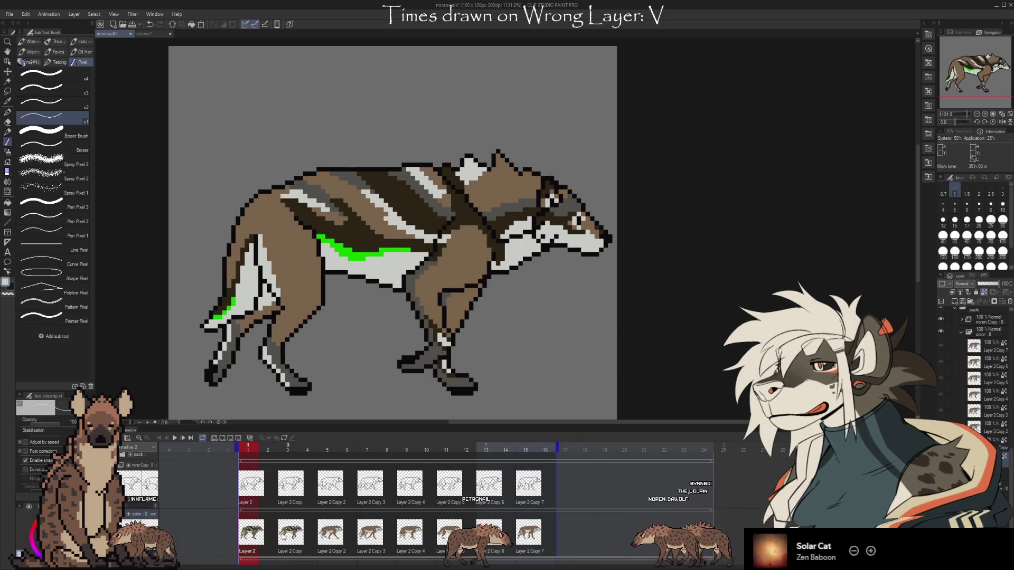
{"action": "key", "text": "Right"}
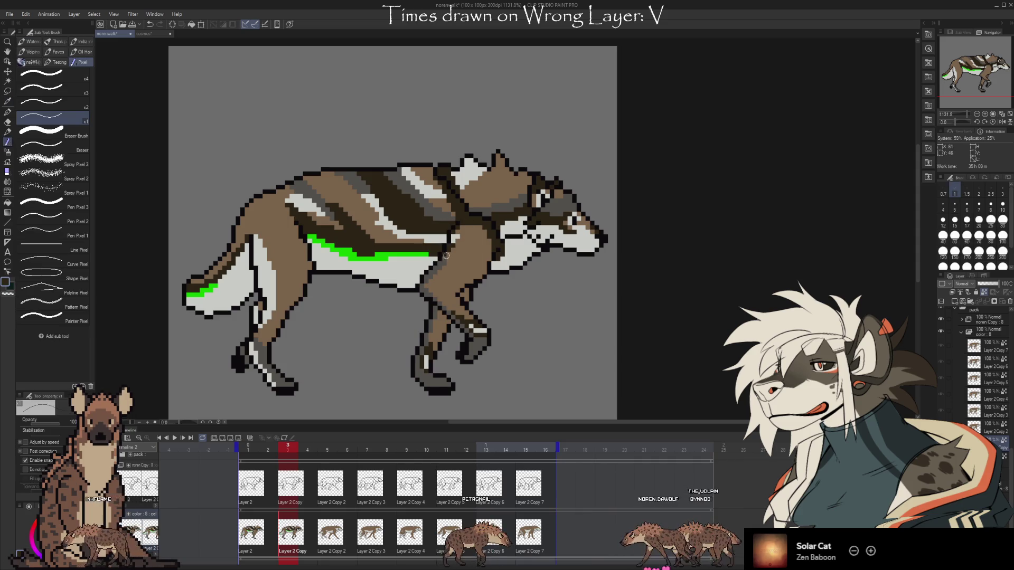
{"action": "key", "text": "Left"}
{"action": "key", "text": "Right"}
{"action": "key", "text": "Left"}
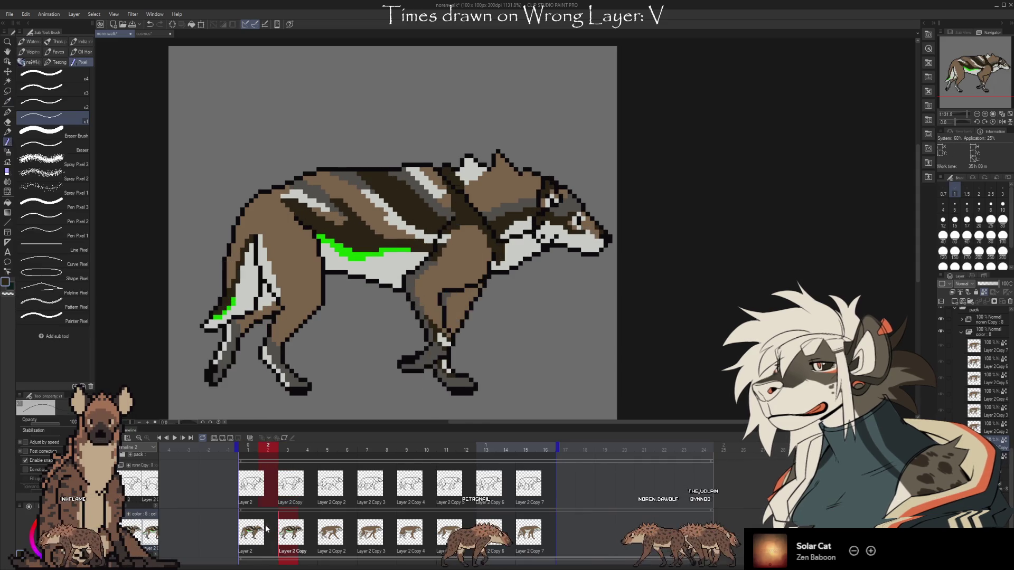
{"action": "key", "text": "Left"}
{"action": "key", "text": "Right"}
{"action": "key", "text": "Left"}
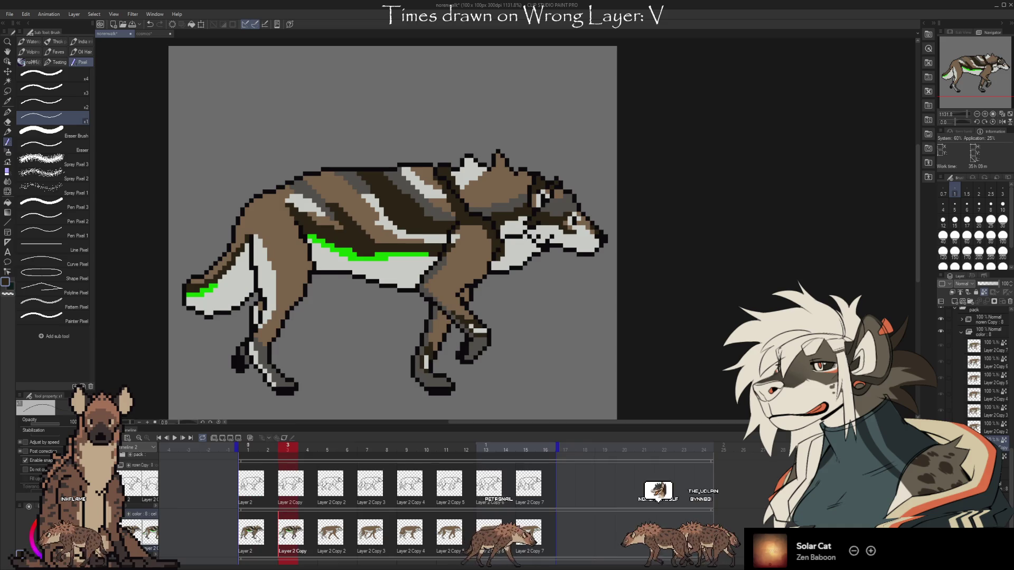
{"action": "key", "text": "Right"}
{"action": "key", "text": "Left"}
{"action": "key", "text": "Right"}
{"action": "key", "text": "Left"}
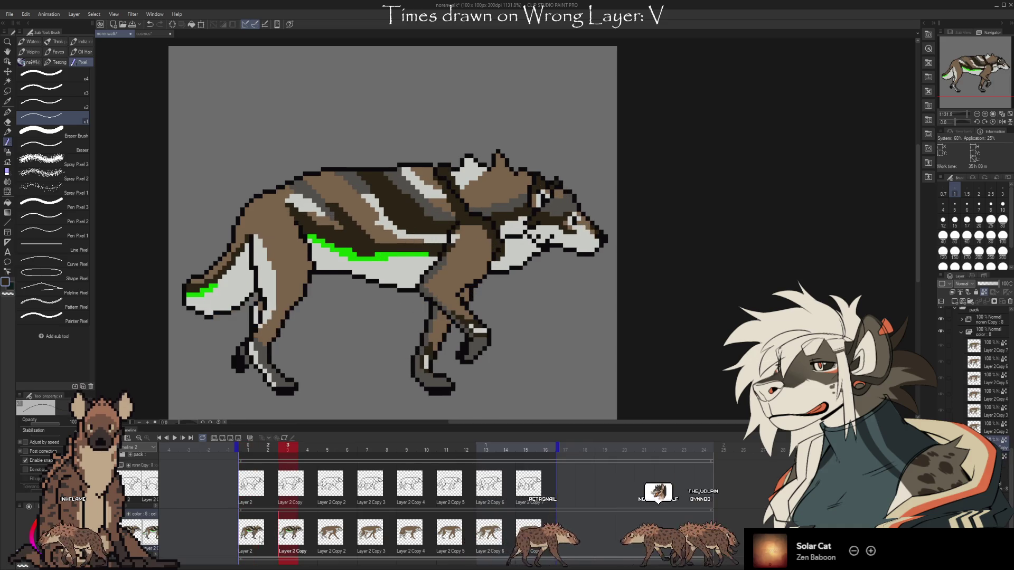
{"action": "key", "text": "Right"}
{"action": "key", "text": "Left"}
{"action": "key", "text": "Right"}
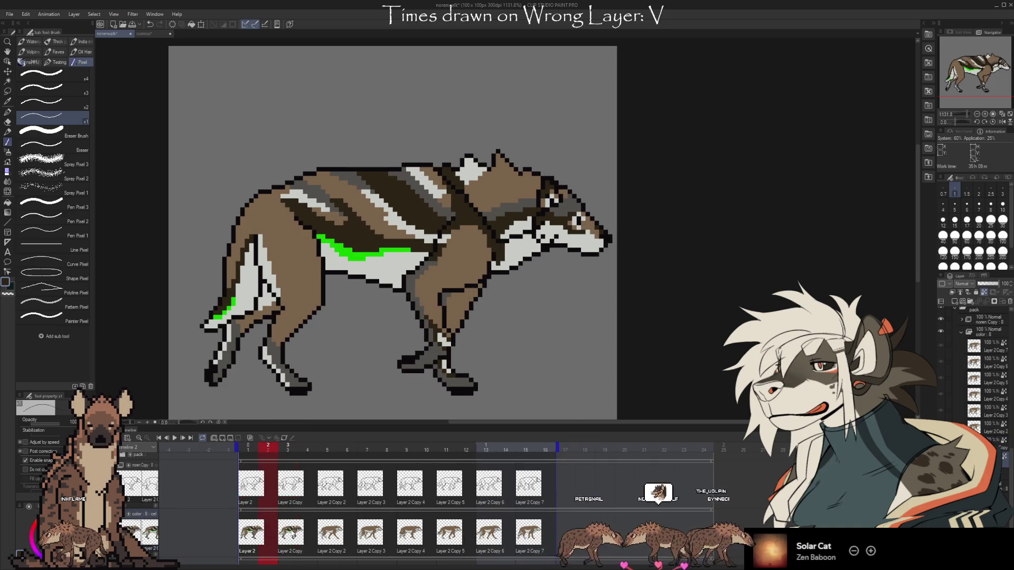
- On frame 3, eyedrop the wolf's brown body colour and return to the pixel pen
{"action": "key", "text": "Right"}
{"action": "key", "text": "Left"}
{"action": "key", "text": "Right"}
{"action": "key", "text": "i"}
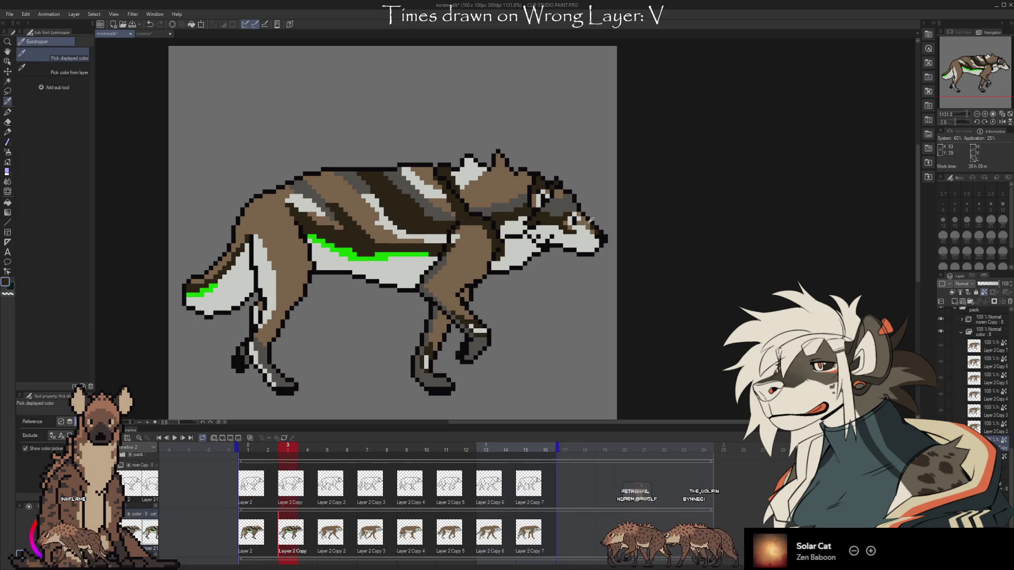
{"action": "left_click", "coordinate": [591, 219]}
{"action": "key", "text": "b"}
{"action": "key", "text": "Left"}
- Step repeatedly between walk frames 1, 2 and 3 to compare the striped wolf poses
{"action": "key", "text": "Right"}
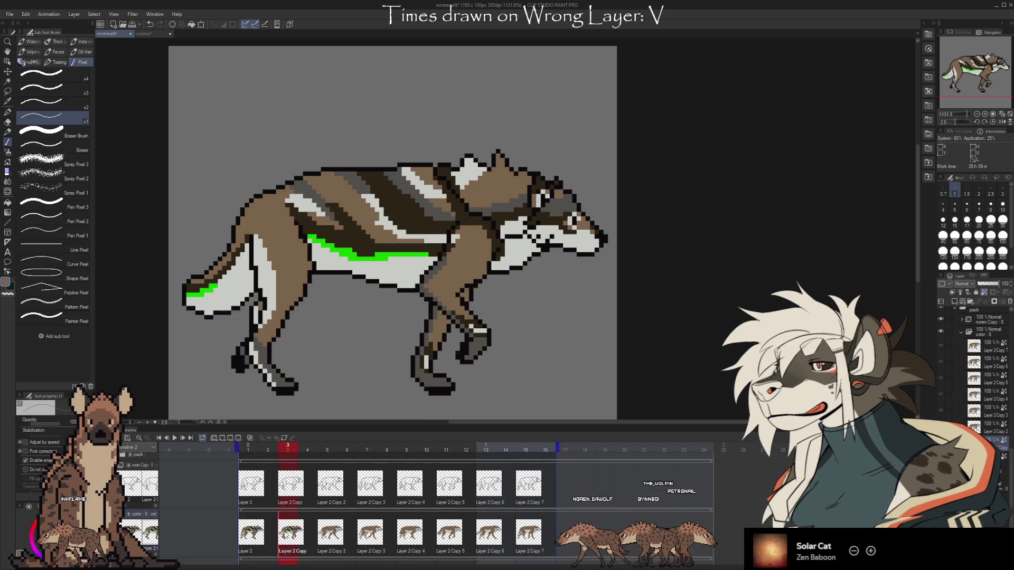
{"action": "key", "text": "Left"}
{"action": "key", "text": "Right"}
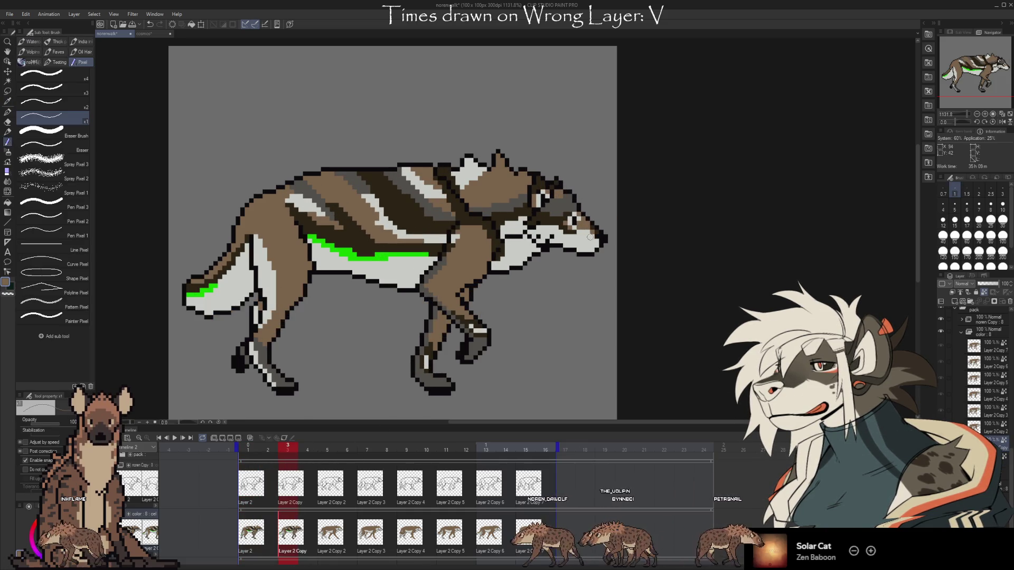
{"action": "key", "text": "Left"}
{"action": "key", "text": "Right"}
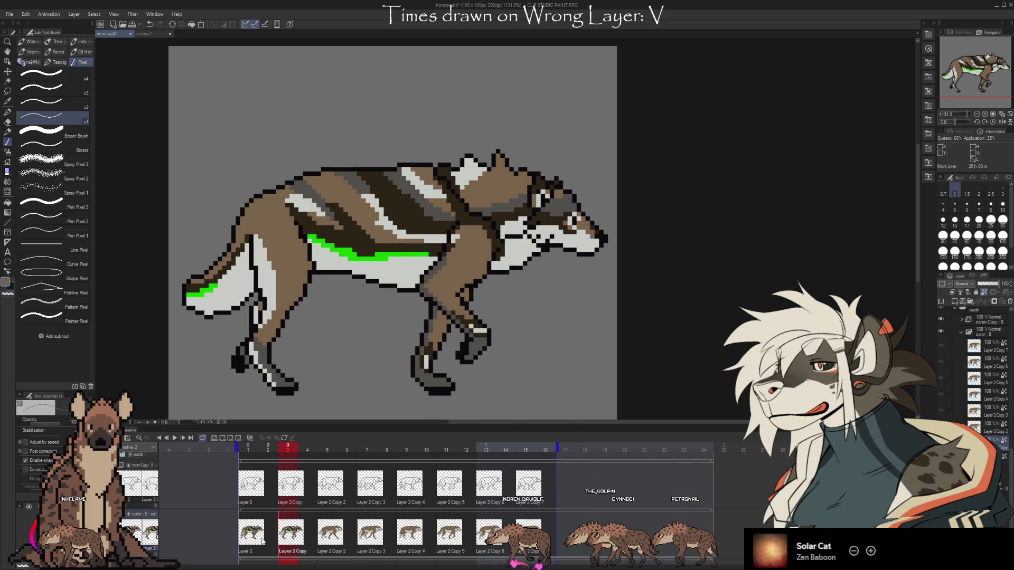
{"action": "key", "text": "Left"}
{"action": "key", "text": "Right"}
{"action": "key", "text": "Left"}
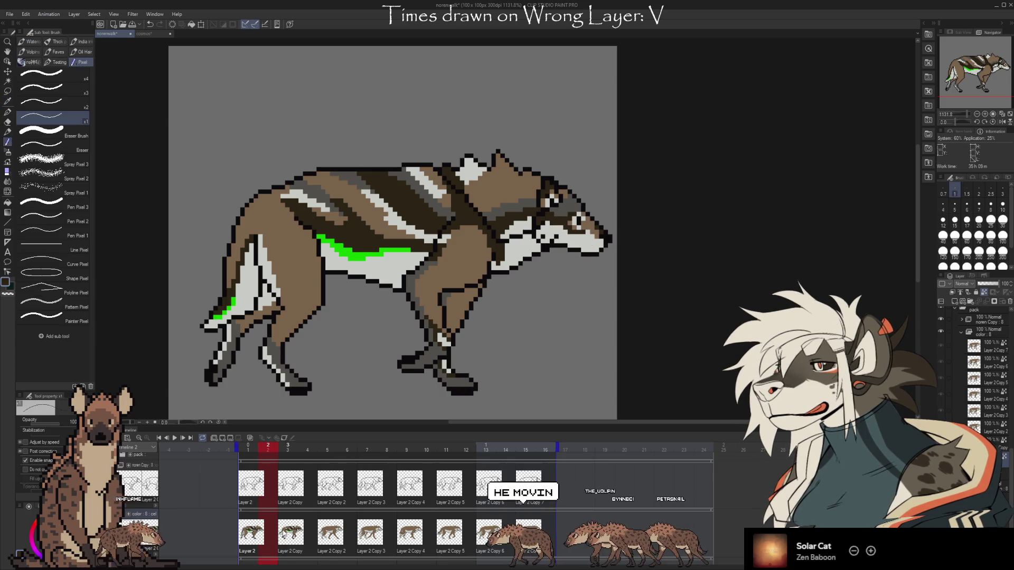
{"action": "key", "text": "Right"}
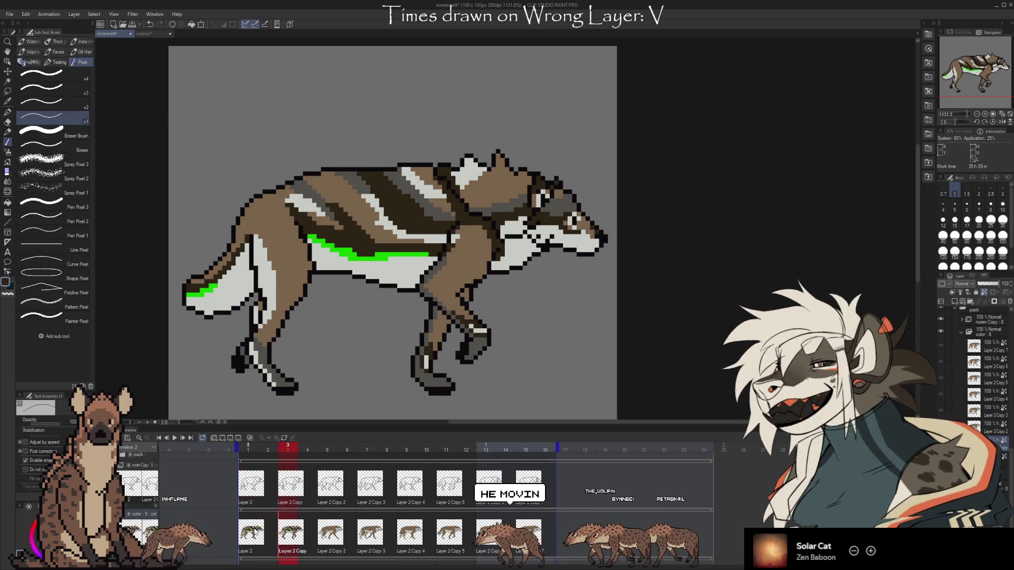
{"action": "key", "text": "Left"}
{"action": "key", "text": "Left"}
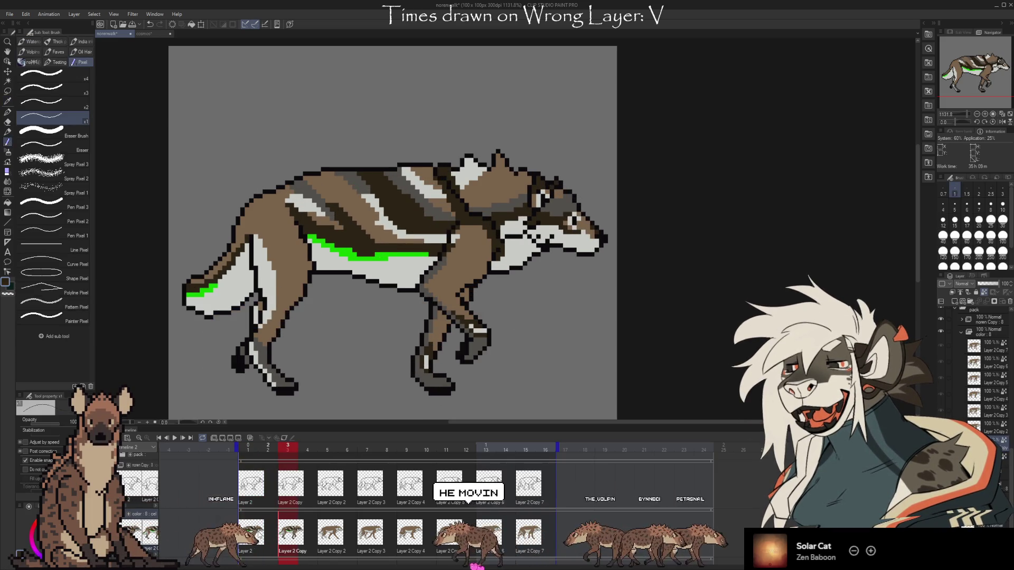
{"action": "key", "text": "Right"}
{"action": "key", "text": "Right"}
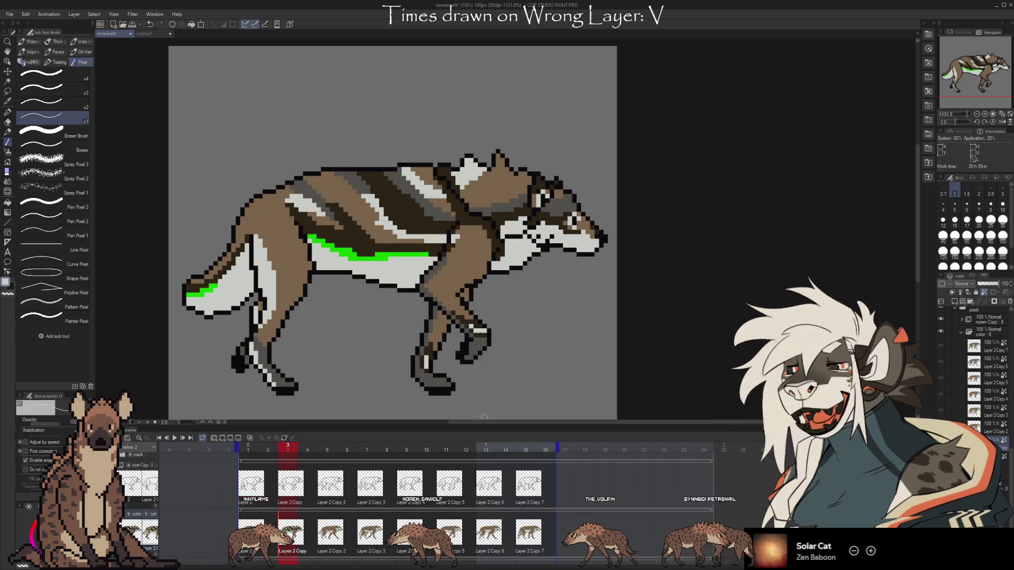
{"action": "key", "text": "Left"}
{"action": "key", "text": "Right"}
{"action": "key", "text": "Left"}
{"action": "key", "text": "Right"}
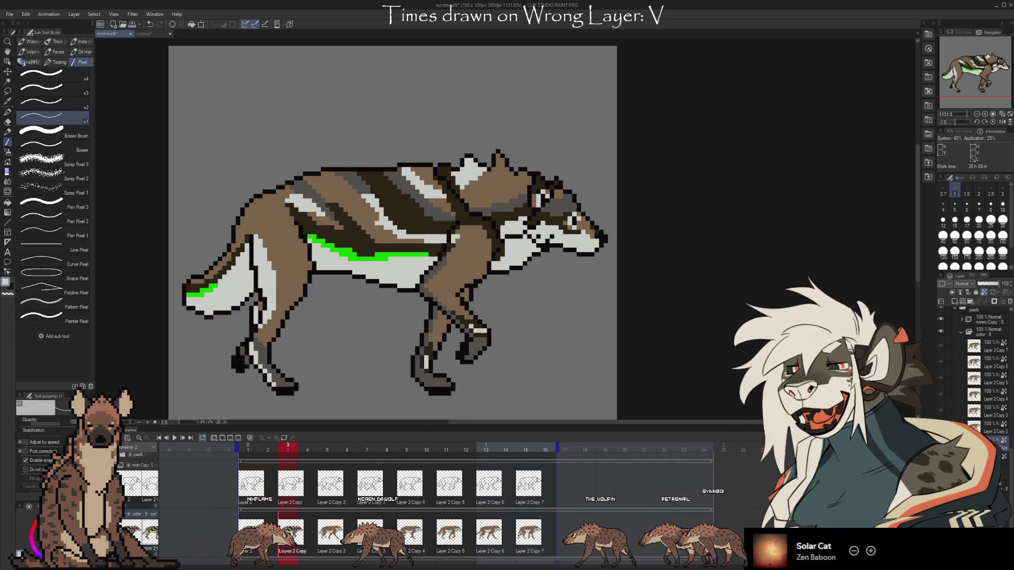
{"action": "key", "text": "Left"}
{"action": "key", "text": "Right"}
{"action": "key", "text": "Left"}
{"action": "key", "text": "Right"}
{"action": "key", "text": "Left"}
{"action": "key", "text": "Left"}
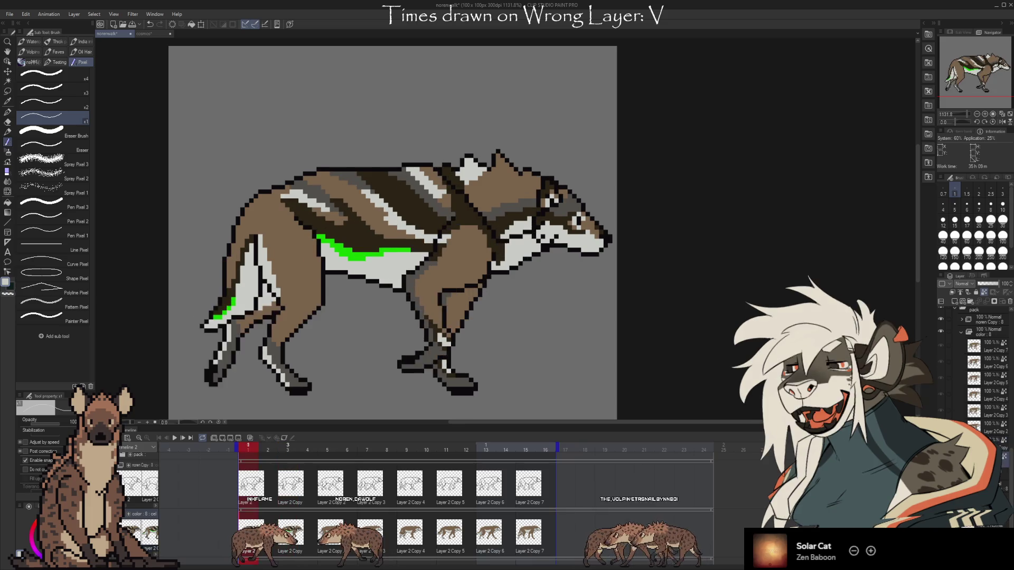
{"action": "key", "text": "Right"}
{"action": "key", "text": "Left"}
{"action": "key", "text": "Right"}
{"action": "key", "text": "Left"}
{"action": "key", "text": "Right"}
{"action": "key", "text": "Left"}
{"action": "key", "text": "Right"}
{"action": "key", "text": "Left"}
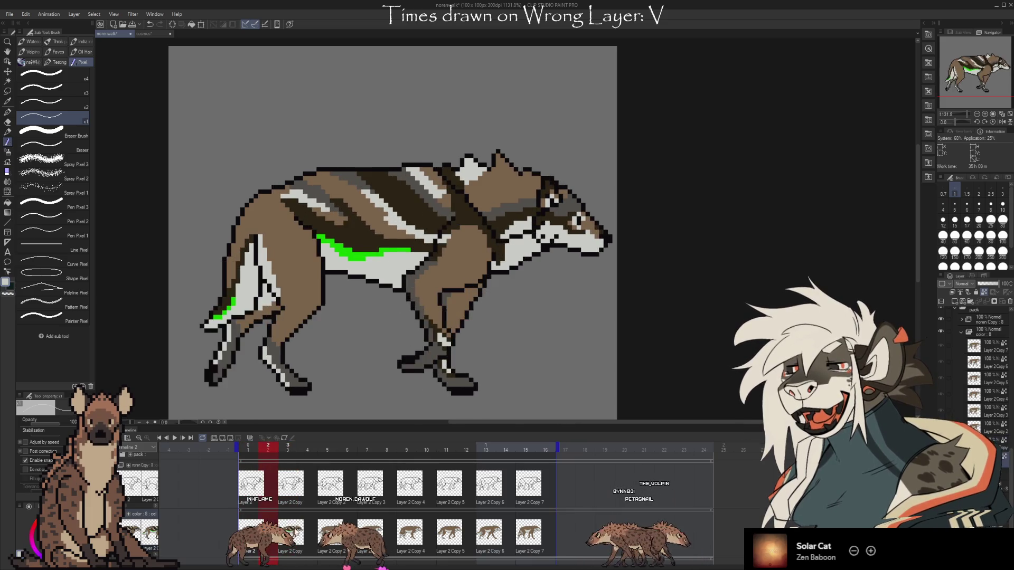
{"action": "key", "text": "Right"}
{"action": "key", "text": "Left"}
{"action": "key", "text": "Right"}
{"action": "key", "text": "Left"}
{"action": "key", "text": "Right"}
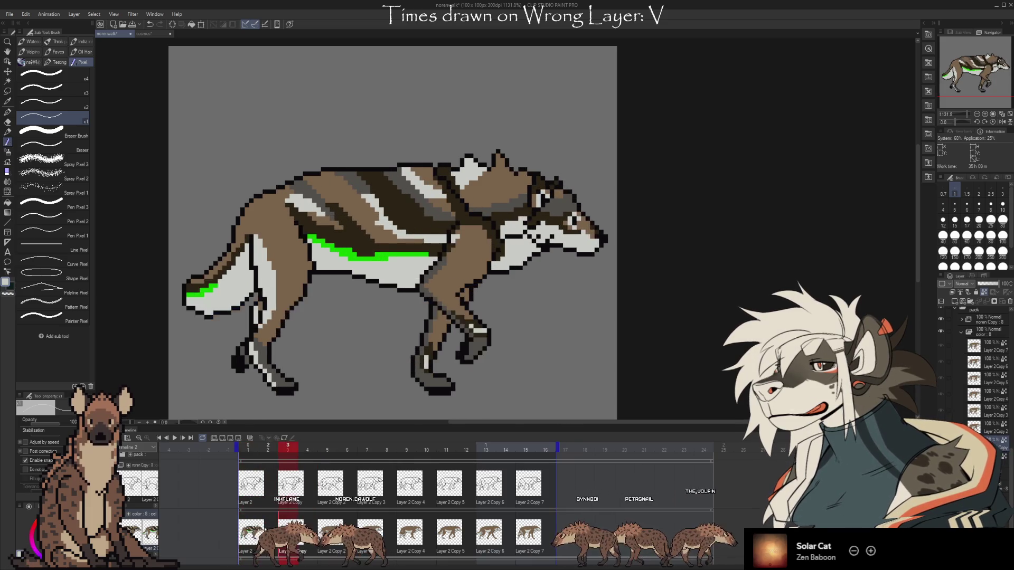
{"action": "key", "text": "Left"}
{"action": "key", "text": "Right"}
{"action": "key", "text": "Left"}
{"action": "key", "text": "Right"}
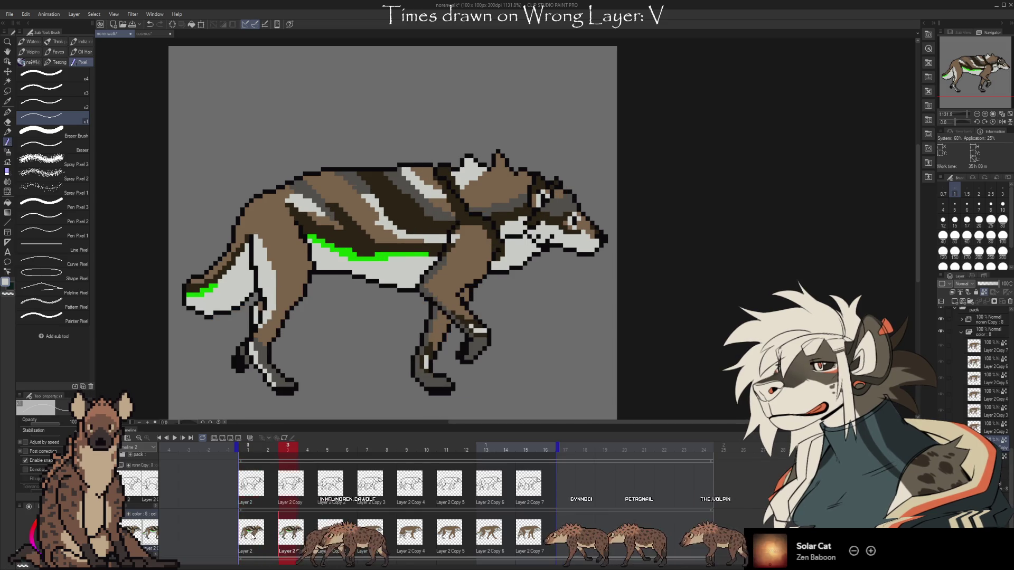
{"action": "key", "text": "Left"}
{"action": "key", "text": "Right"}
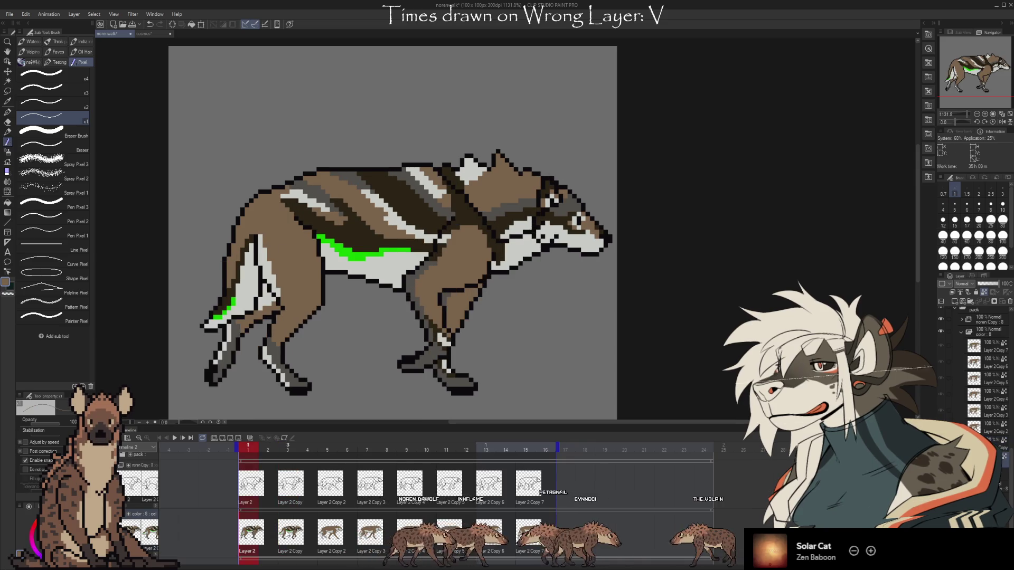
- Advance to frame 3 and toggle against frame 2, finishing back on frame 2
{"action": "key", "text": "Right"}
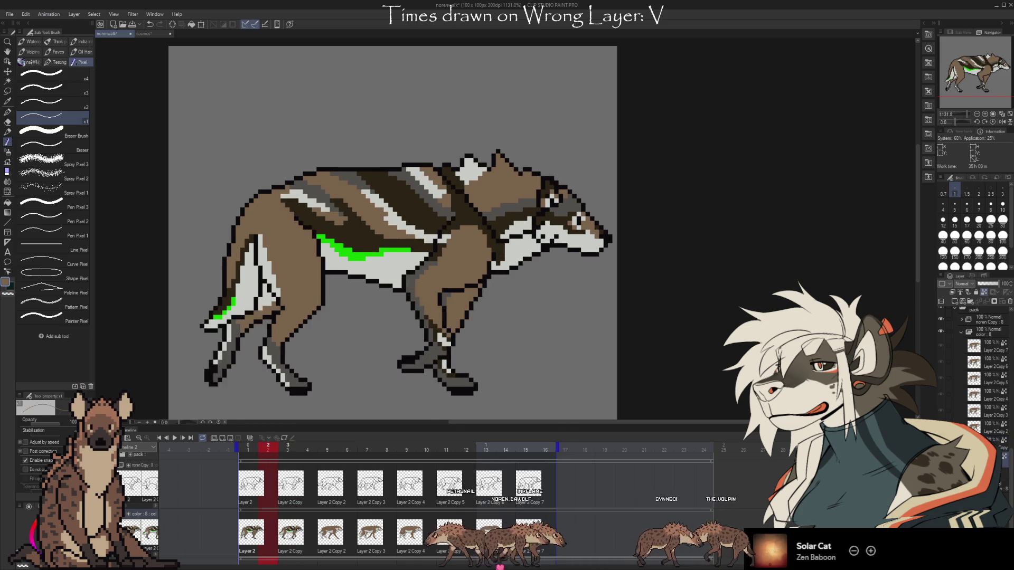
{"action": "key", "text": "Right"}
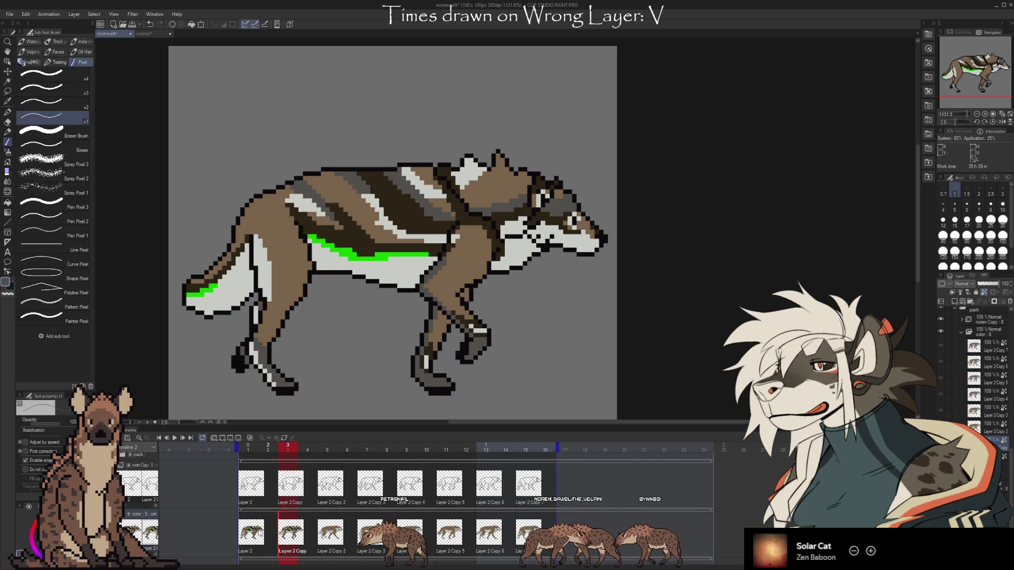
{"action": "key", "text": "Left"}
{"action": "key", "text": "Right"}
{"action": "key", "text": "Left"}
{"action": "key", "text": "Right"}
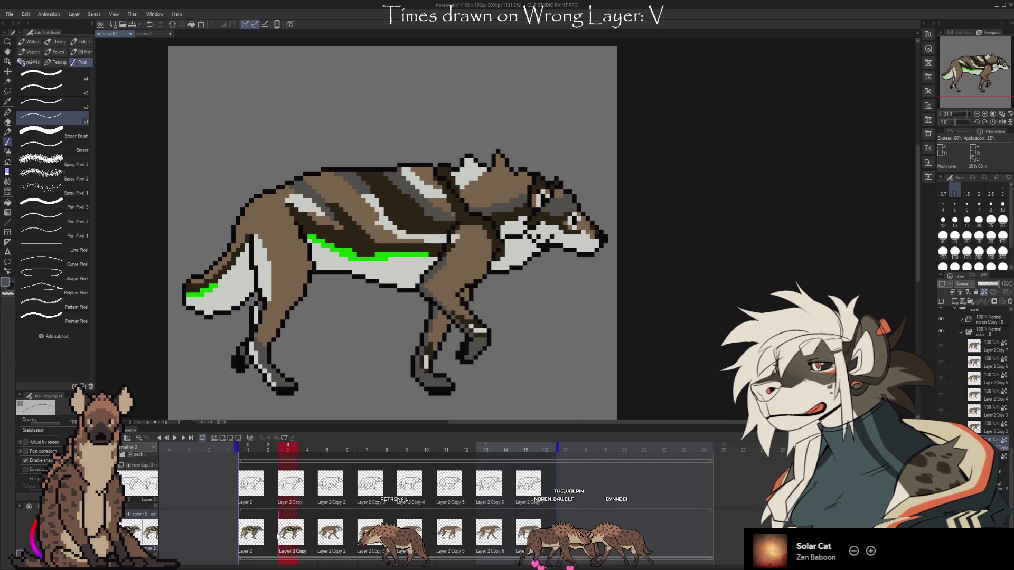
{"action": "key", "text": "Left"}
{"action": "key", "text": "Right"}
{"action": "key", "text": "Left"}
{"action": "key", "text": "Right"}
{"action": "key", "text": "Left"}
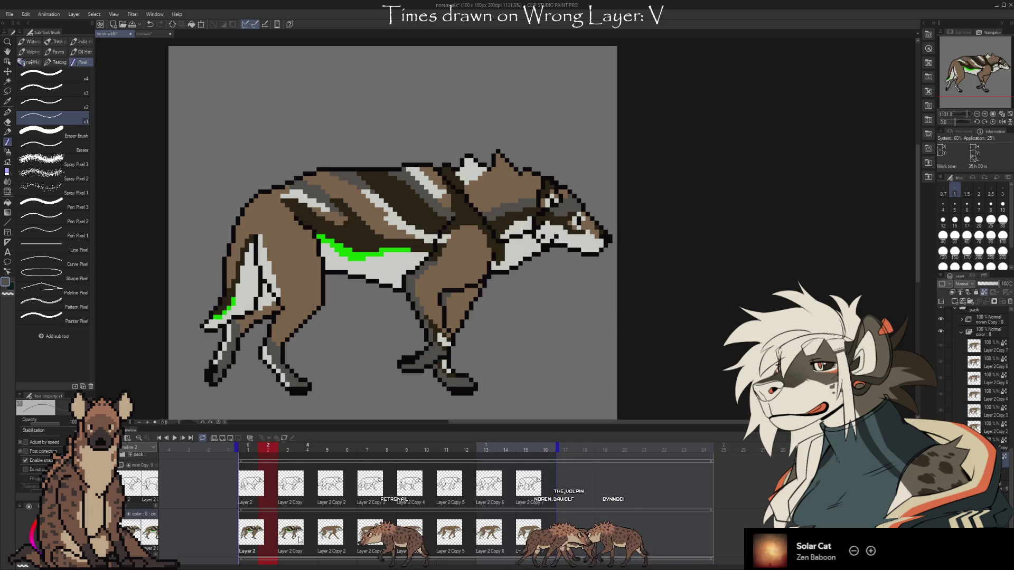
{"action": "key", "text": "Right"}
{"action": "key", "text": "Left"}
{"action": "key", "text": "Right"}
{"action": "key", "text": "Left"}
{"action": "key", "text": "Right"}
{"action": "key", "text": "Left"}
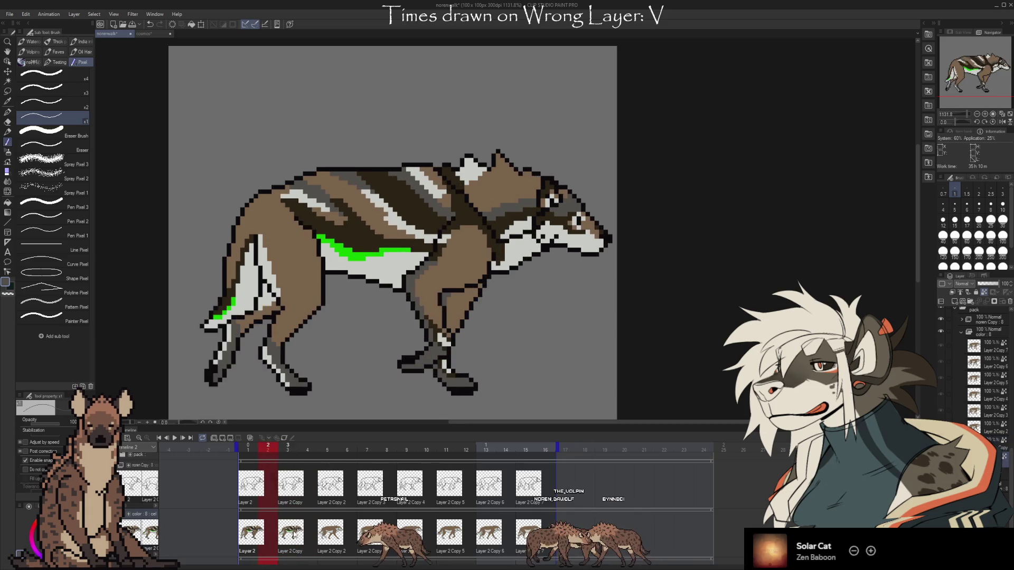
{"action": "key", "text": "Right"}
{"action": "key", "text": "Left"}
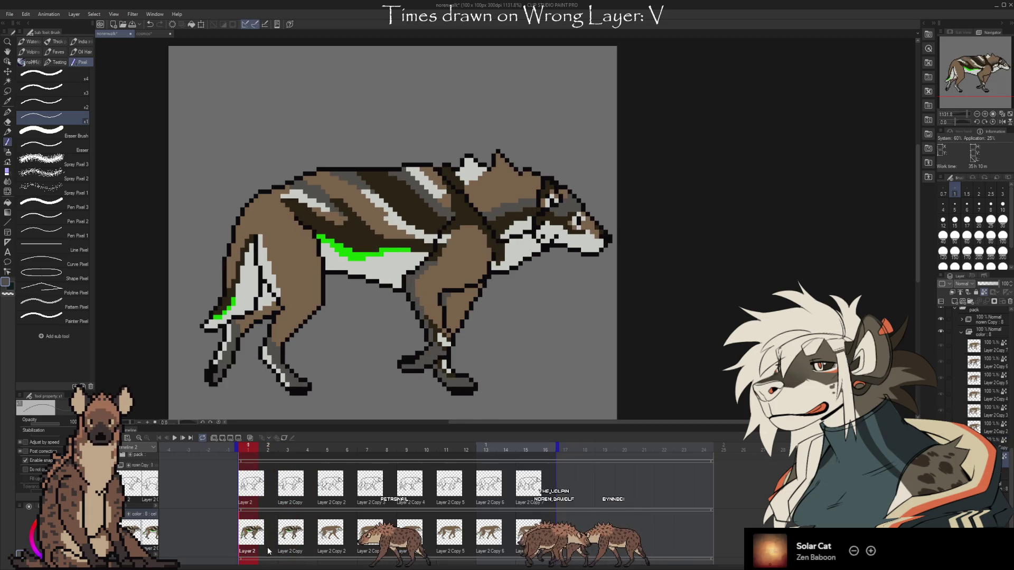
{"action": "key", "text": "Right"}
{"action": "key", "text": "Left"}
{"action": "key", "text": "Right"}
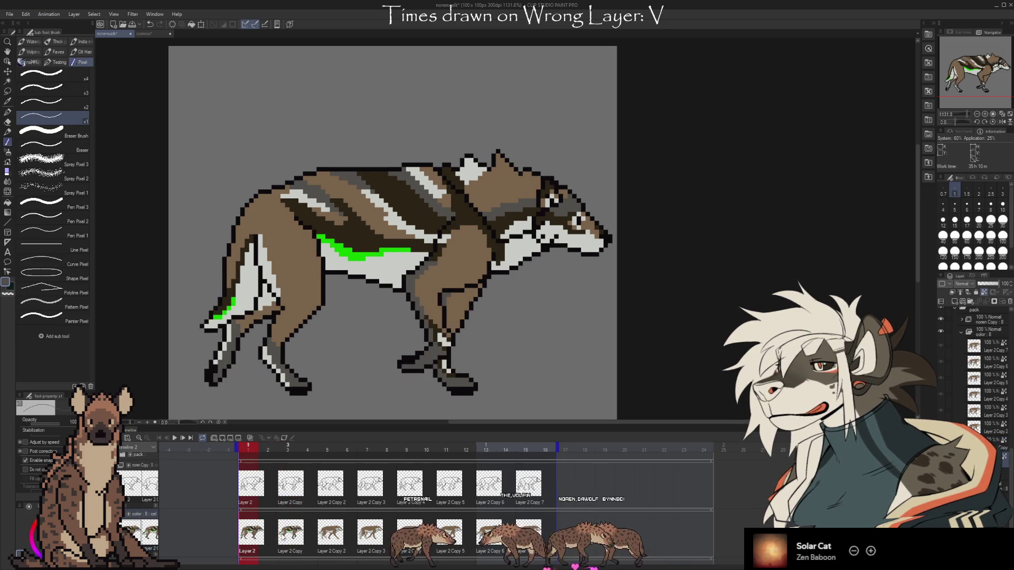
{"action": "key", "text": "Left"}
{"action": "key", "text": "Right"}
{"action": "key", "text": "Left"}
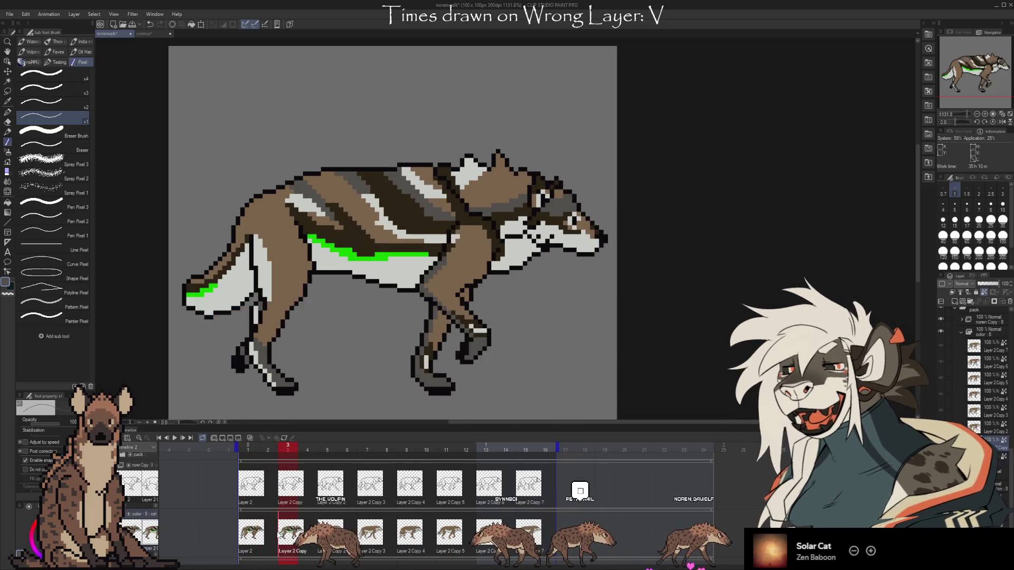
{"action": "key", "text": "Left"}
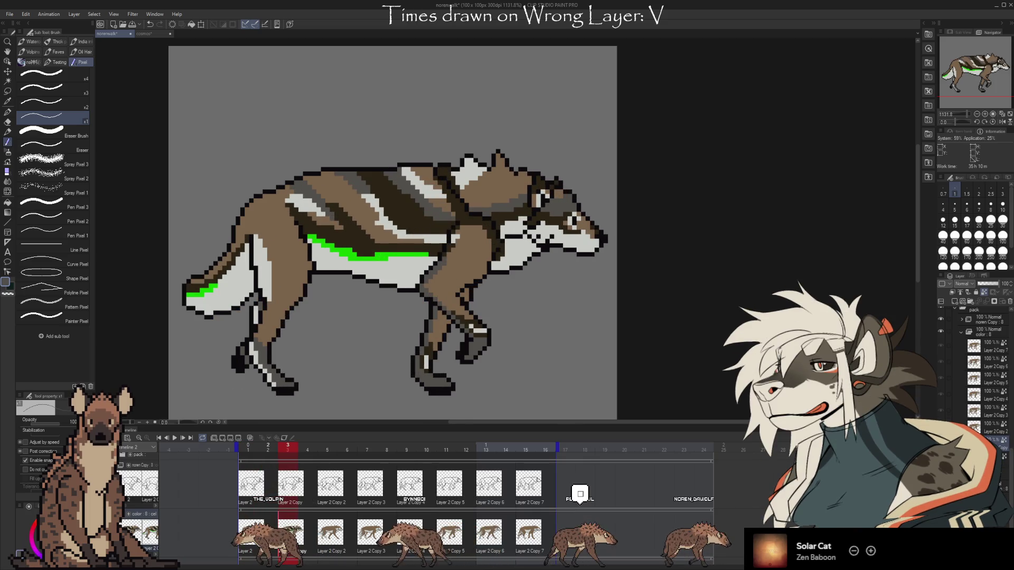
{"action": "key", "text": "Left"}
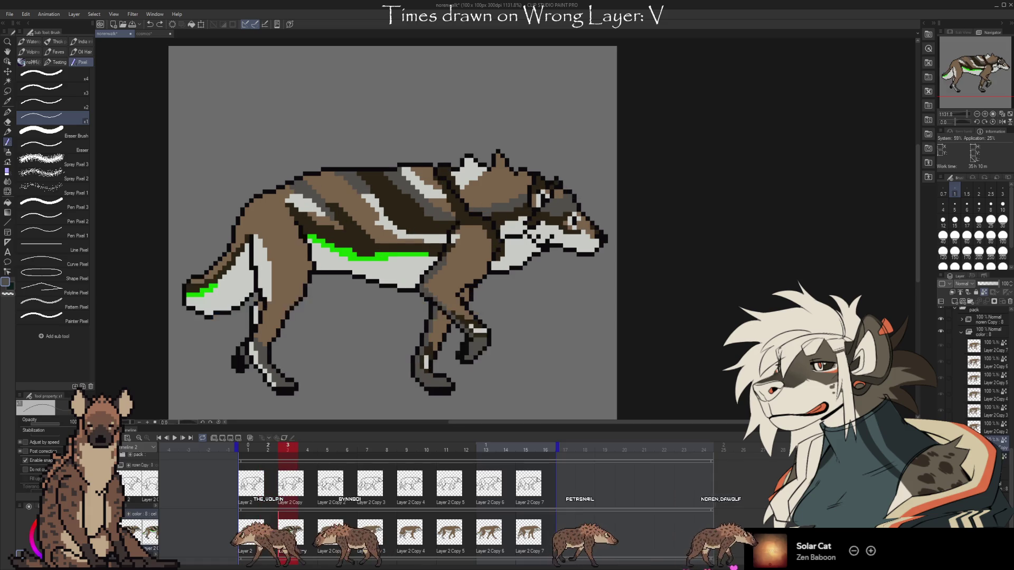
- Flip between neighbouring frames to compare the plain frame-5 wolf with striped frame 3
{"action": "key", "text": "Right"}
{"action": "key", "text": "Right"}
{"action": "key", "text": "Right"}
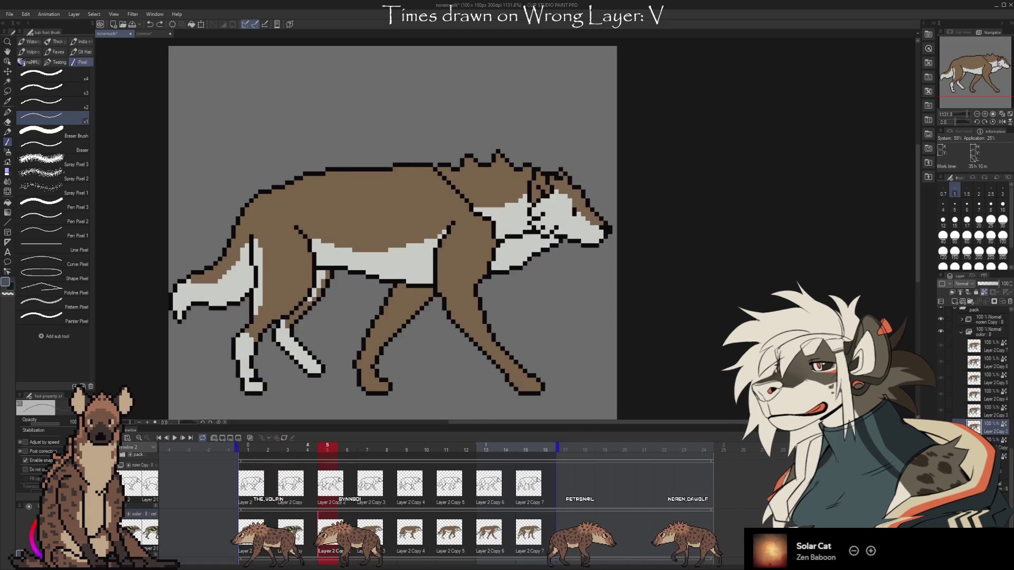
{"action": "key", "text": "Left"}
{"action": "key", "text": "Left"}
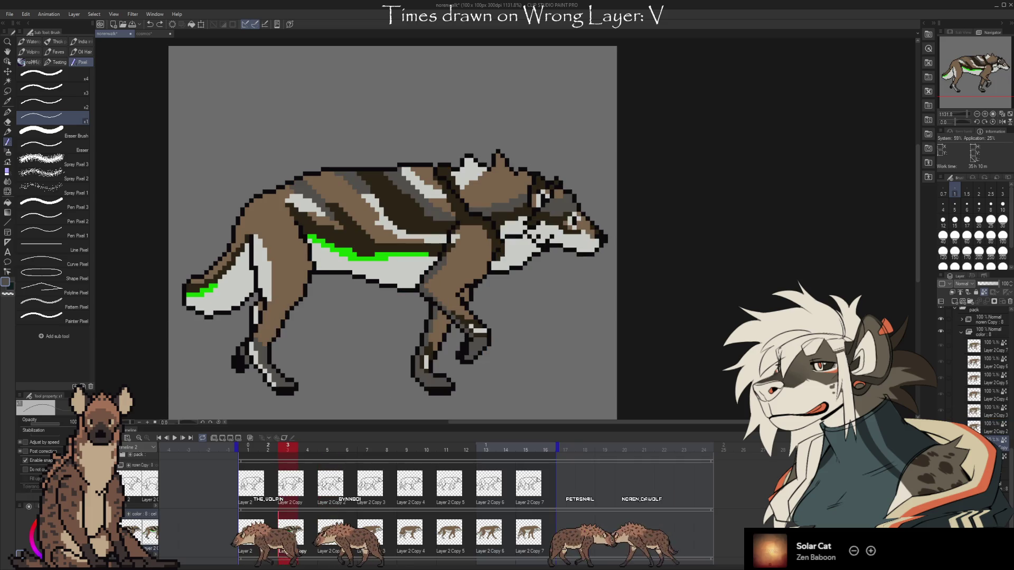
{"action": "key", "text": "Left"}
{"action": "key", "text": "Right"}
{"action": "key", "text": "Right"}
{"action": "key", "text": "Left"}
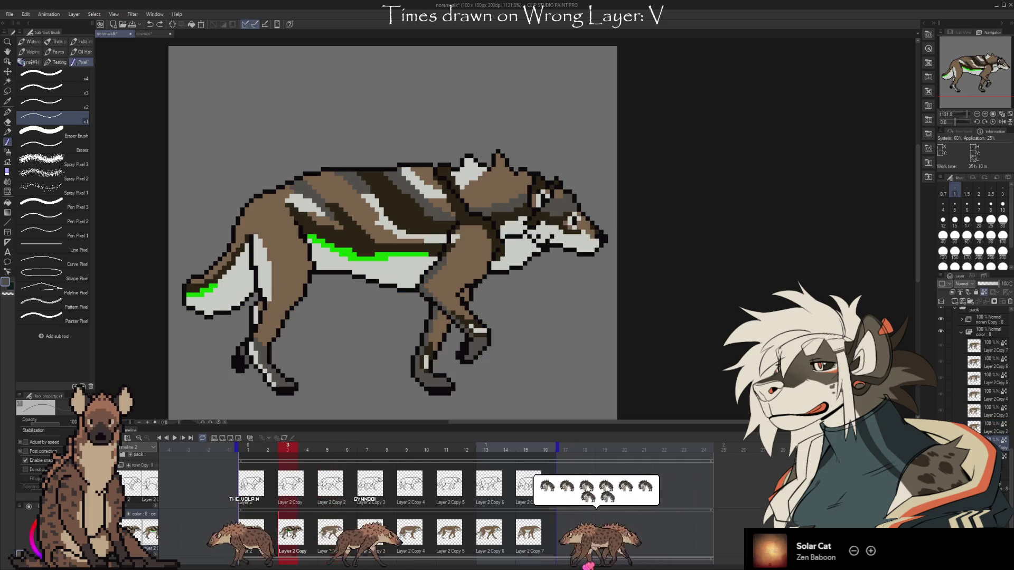
{"action": "key", "text": "Right"}
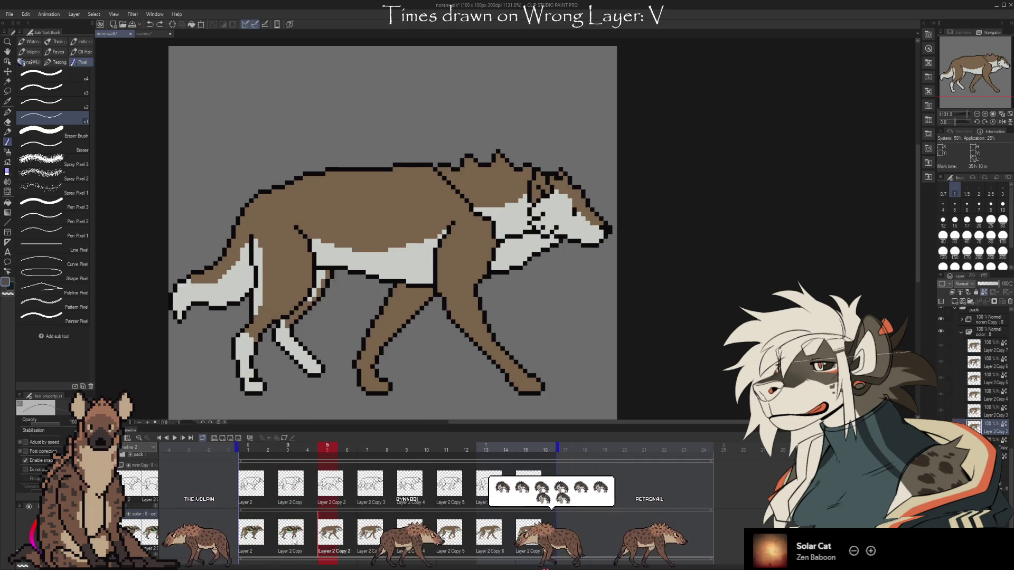
{"action": "key", "text": "Left"}
{"action": "key", "text": "Right"}
{"action": "key", "text": "Left"}
{"action": "key", "text": "Right"}
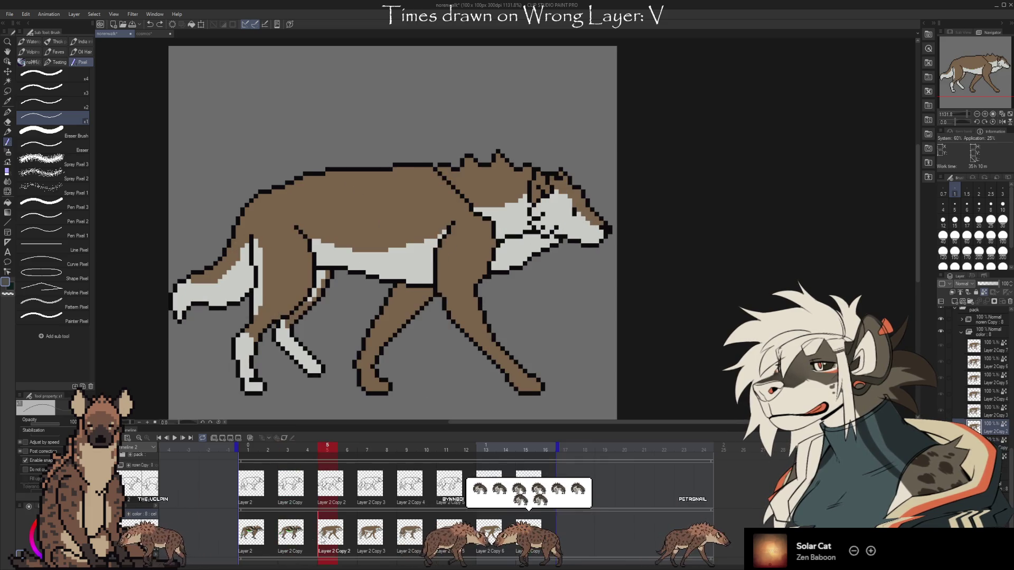
{"action": "key", "text": "Left"}
{"action": "key", "text": "Left"}
{"action": "key", "text": "Right"}
{"action": "key", "text": "Right"}
{"action": "key", "text": "Right"}
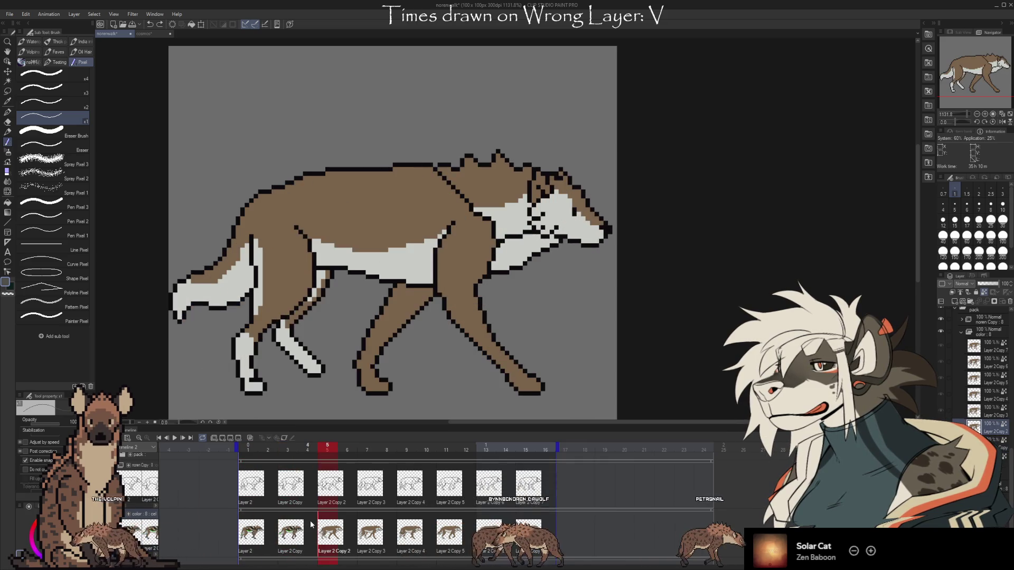
{"action": "key", "text": "Left"}
{"action": "key", "text": "Left"}
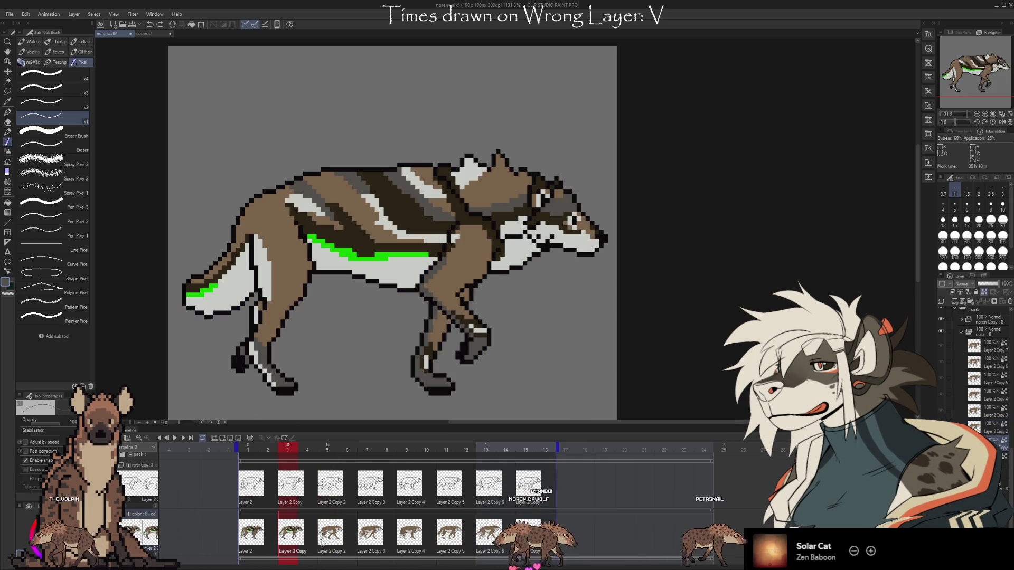
{"action": "key", "text": "Right"}
{"action": "key", "text": "Right"}
{"action": "key", "text": "Left"}
{"action": "key", "text": "Left"}
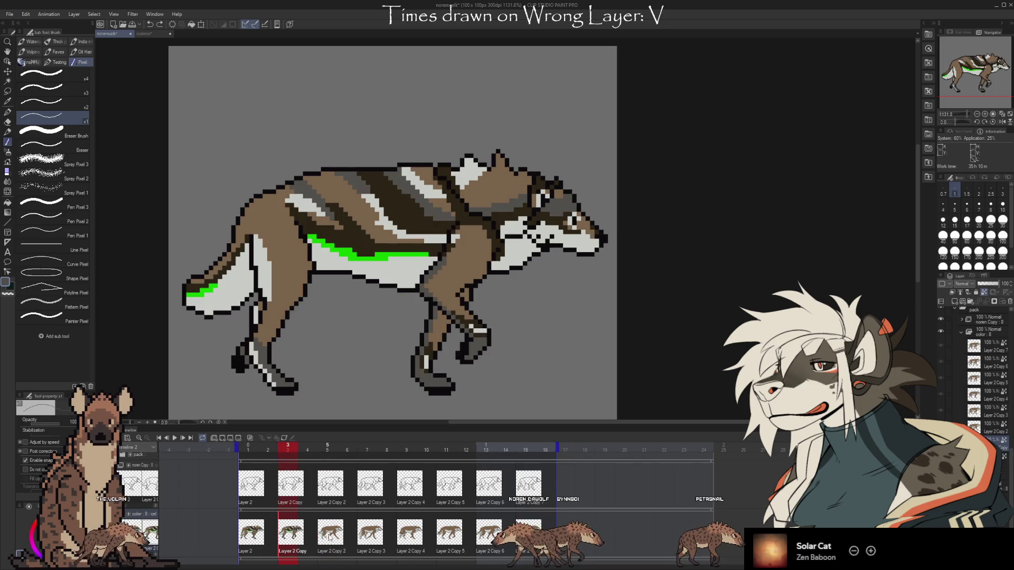
{"action": "key", "text": "Left"}
{"action": "key", "text": "Right"}
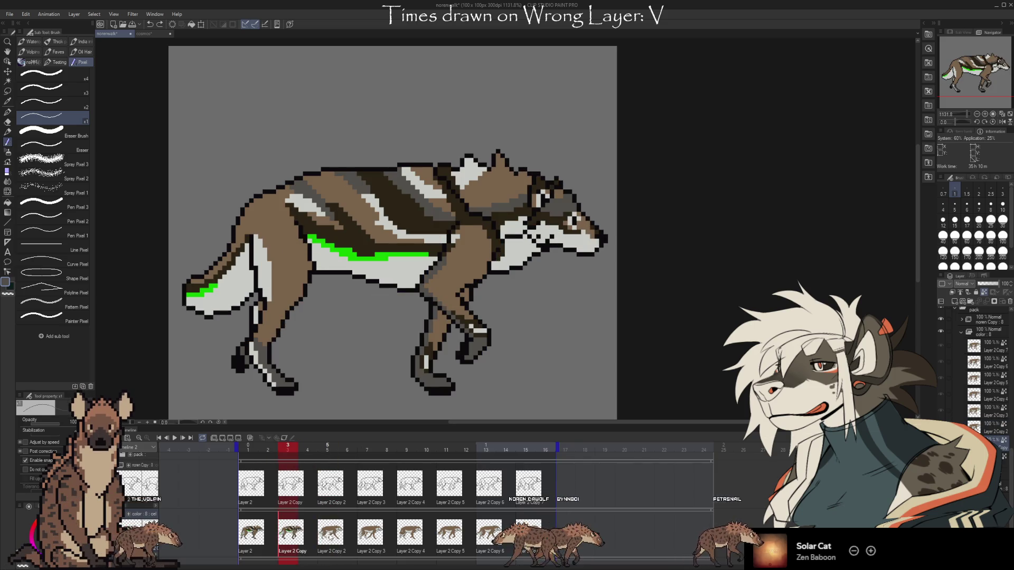
{"action": "key", "text": "Left"}
{"action": "key", "text": "Right"}
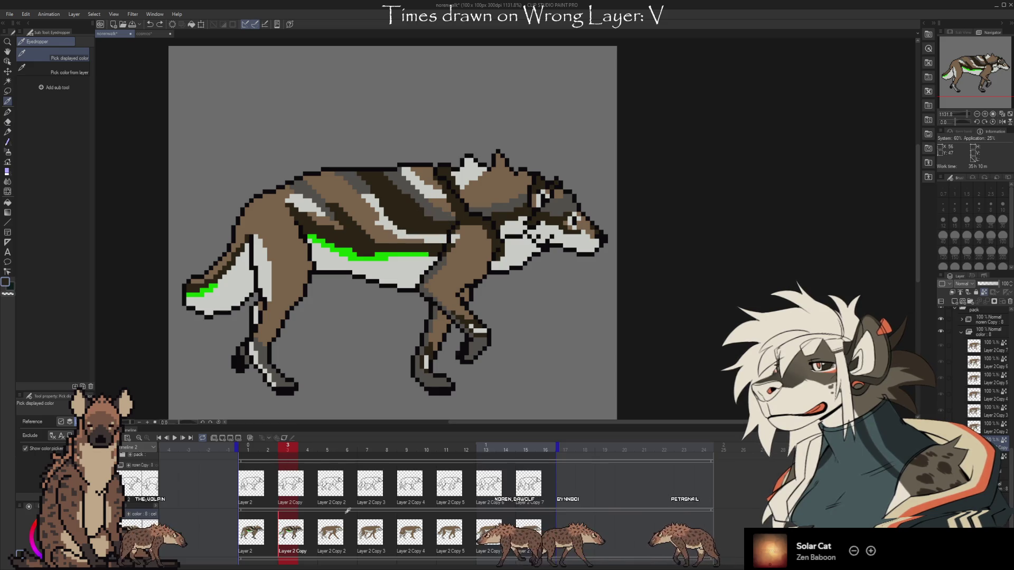
{"action": "key", "text": "Right"}
{"action": "key", "text": "Right"}
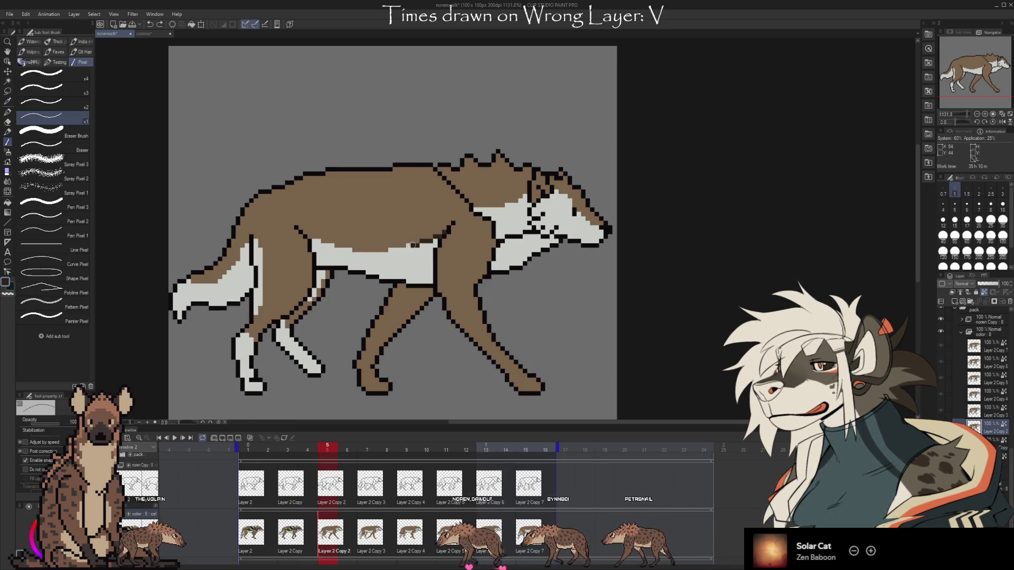
- Outline and shade the top edge of frame 5's white belly patch, checking the onion skin
{"action": "left_click_drag", "start_coordinate": [413, 245], "coordinate": [317, 237]}
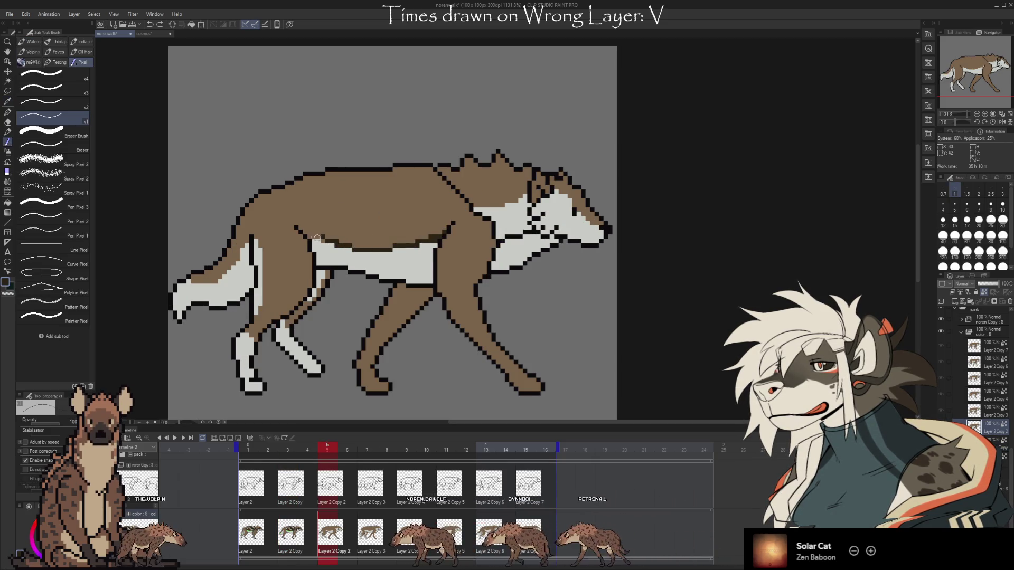
{"action": "key", "text": "o"}
{"action": "key", "text": "o"}
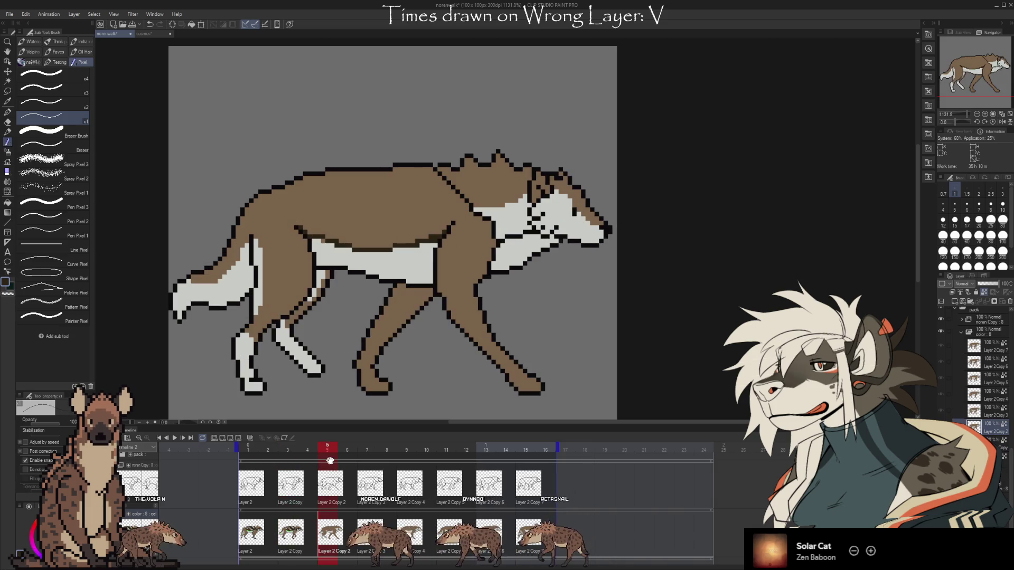
{"action": "mouse_move", "coordinate": [291, 214]}
{"action": "left_mouse_down"}
{"action": "mouse_move", "coordinate": [381, 249]}
{"action": "mouse_move", "coordinate": [435, 234]}
{"action": "left_mouse_up"}
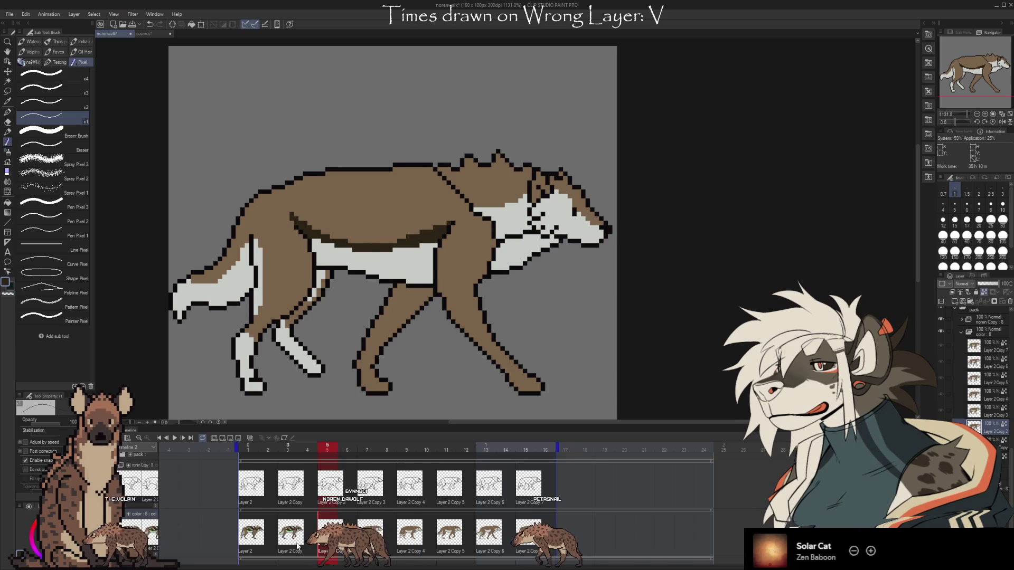
{"action": "key", "text": "o"}
{"action": "key", "text": "o"}
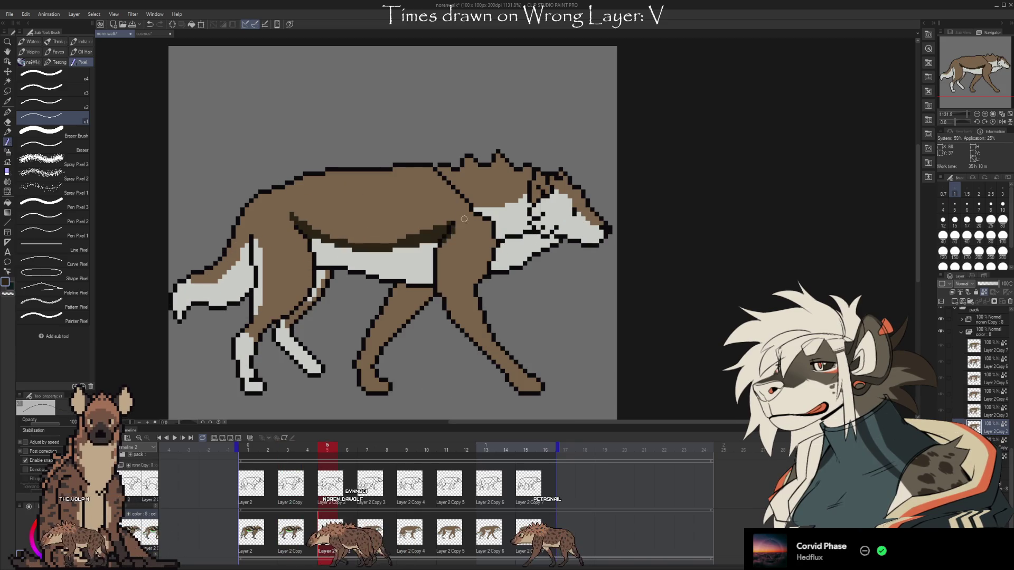
- Compare frame 5's markings against frame 3 in the timeline, ending on frame 5
{"action": "left_click", "coordinate": [293, 534]}
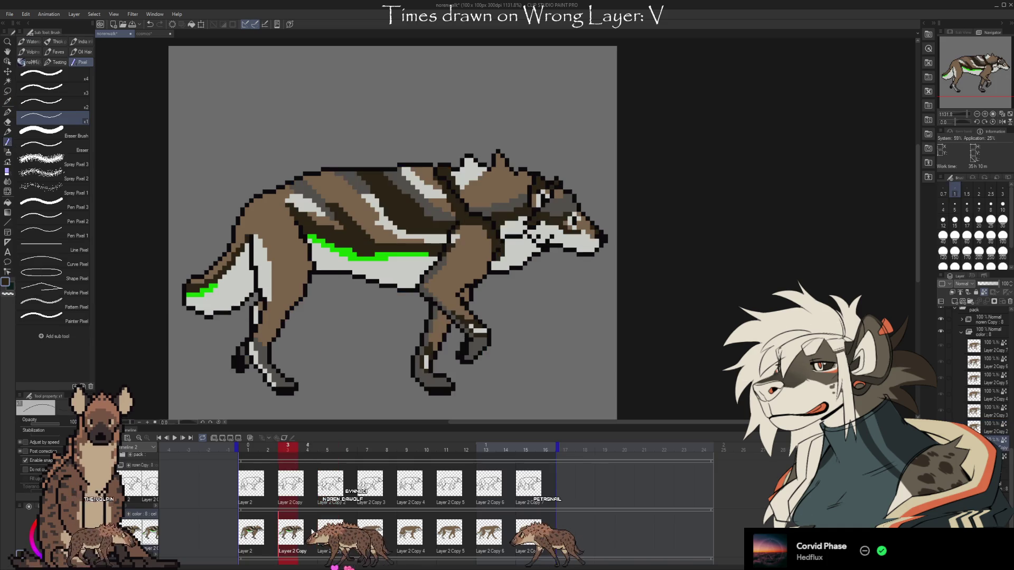
{"action": "left_click", "coordinate": [327, 534]}
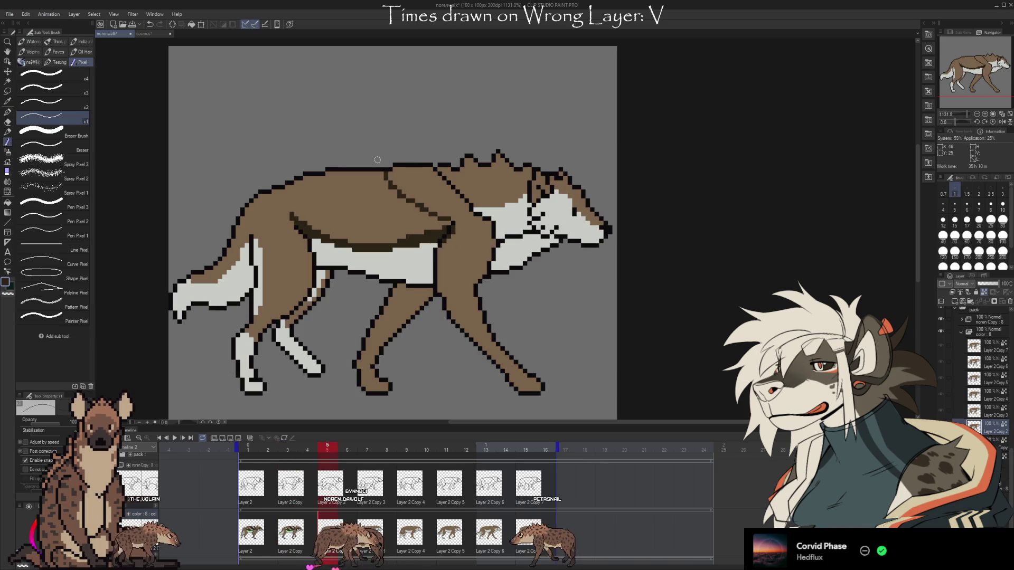
{"action": "left_click", "coordinate": [290, 534]}
{"action": "left_click", "coordinate": [327, 534]}
{"action": "left_click", "coordinate": [291, 533]}
{"action": "left_click", "coordinate": [327, 534]}
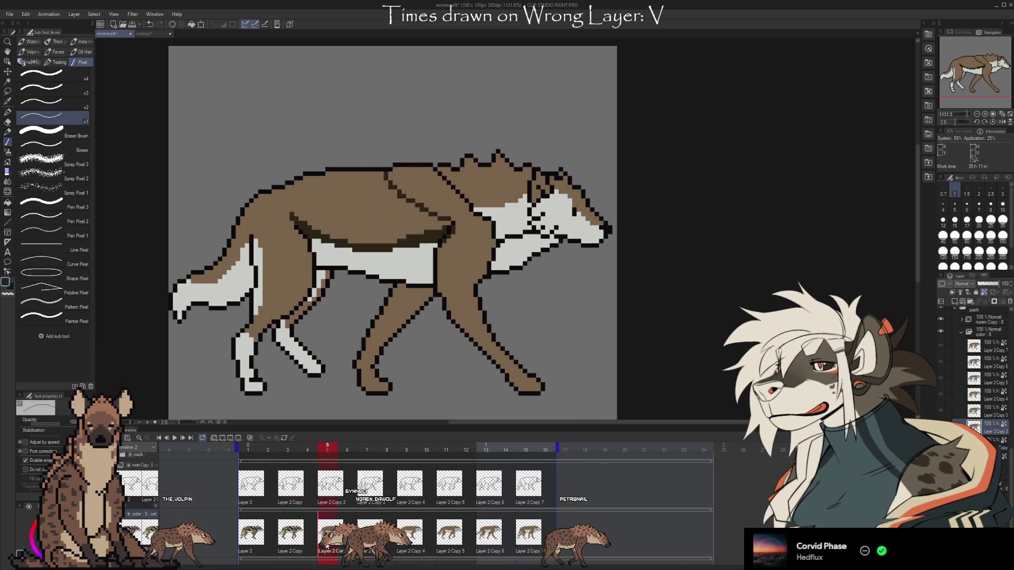
{"action": "left_click", "coordinate": [290, 533]}
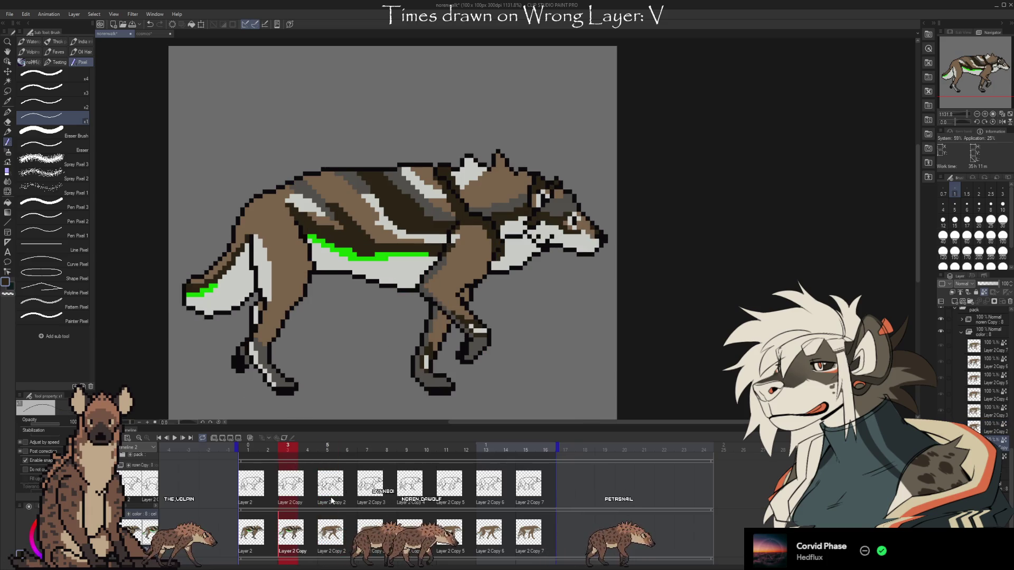
{"action": "left_click", "coordinate": [330, 534]}
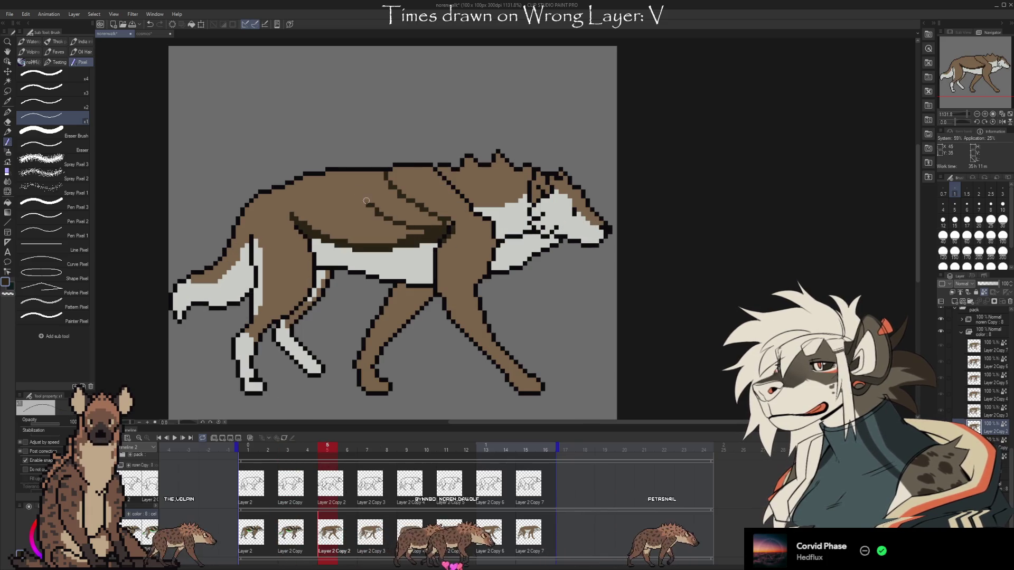
- Paint a dark brown stripe across the wolf's back and sample the back's brown
{"action": "mouse_move", "coordinate": [347, 172]}
{"action": "left_mouse_down"}
{"action": "mouse_move", "coordinate": [448, 224]}
{"action": "mouse_move", "coordinate": [374, 173]}
{"action": "left_mouse_up"}
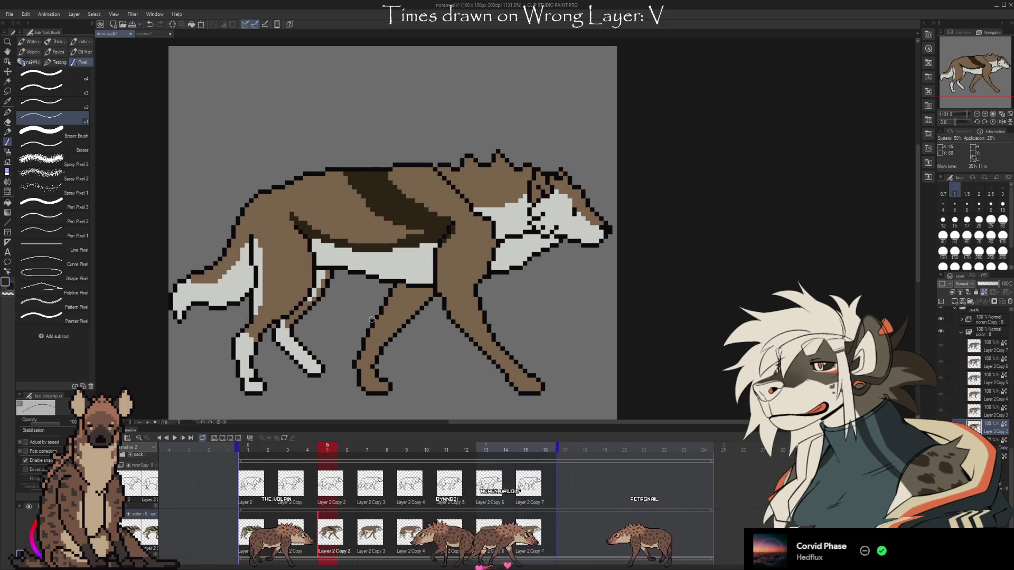
{"action": "key", "text": "i"}
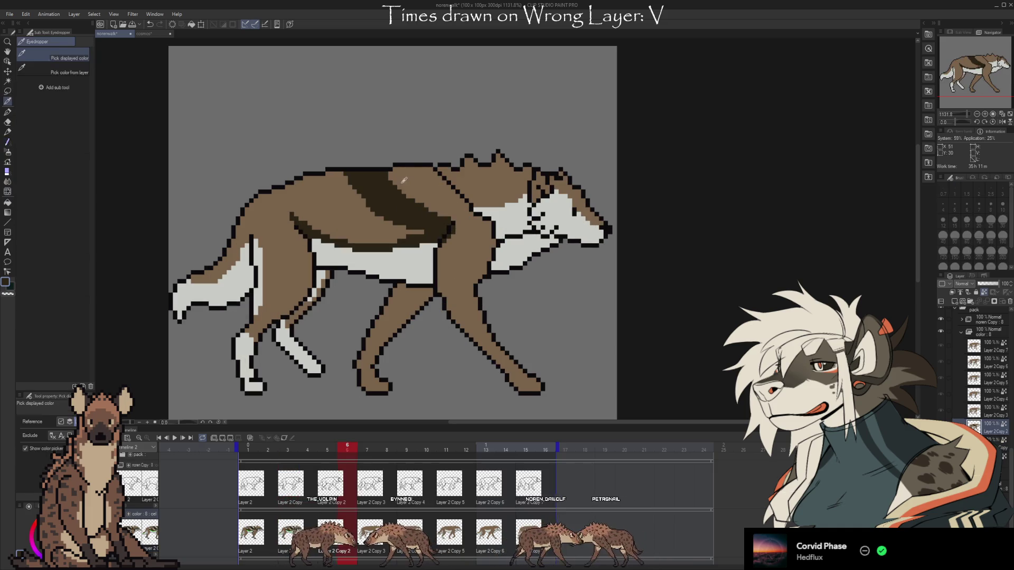
{"action": "left_click", "coordinate": [404, 180]}
{"action": "key", "text": "b"}
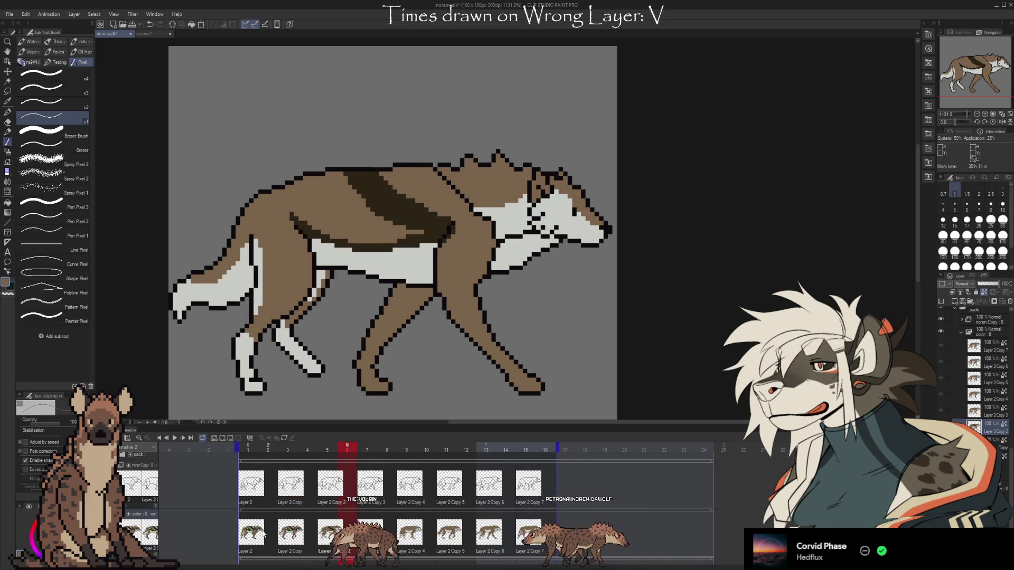
- Add a dark diagonal stripe on frame 5's back and resample the brown fur colour
{"action": "left_click", "coordinate": [289, 539]}
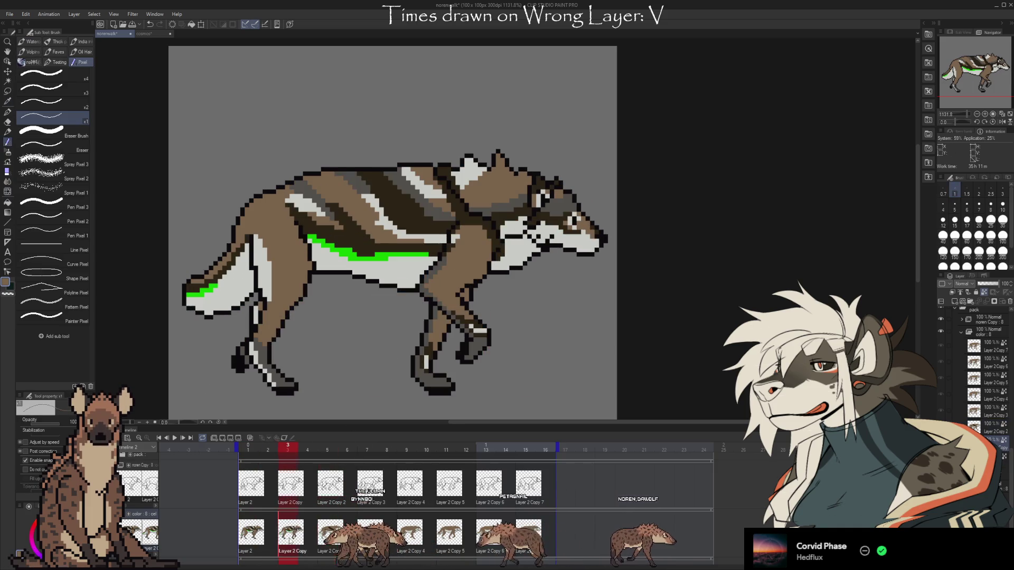
{"action": "key", "text": "c"}
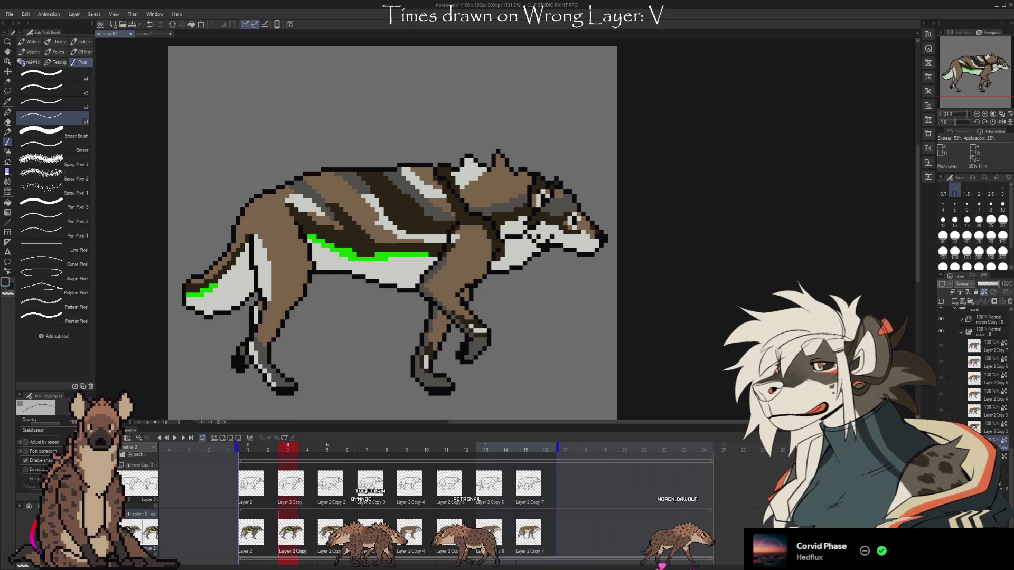
{"action": "key", "text": "Right"}
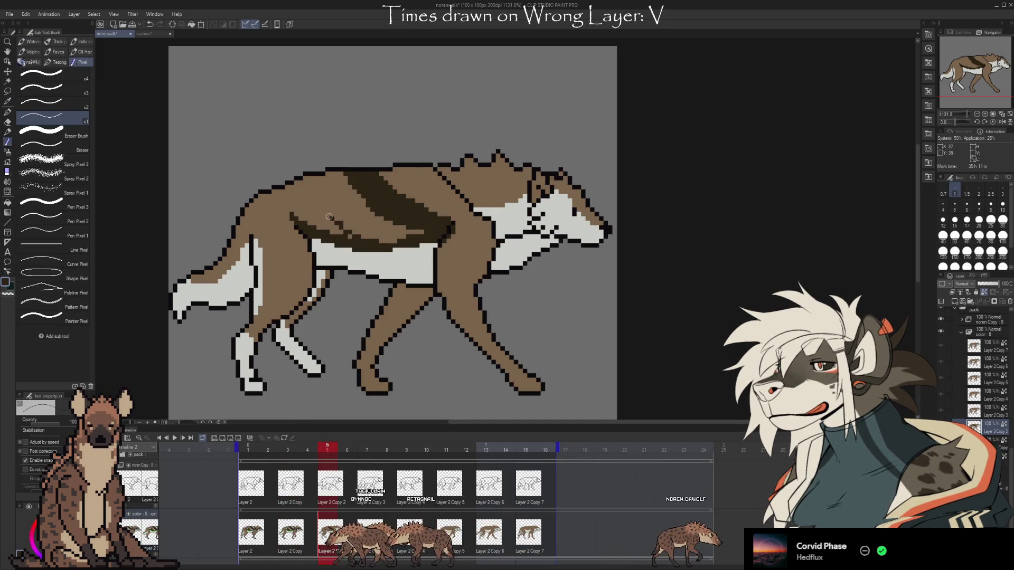
{"action": "left_click_drag", "start_coordinate": [315, 197], "coordinate": [380, 240]}
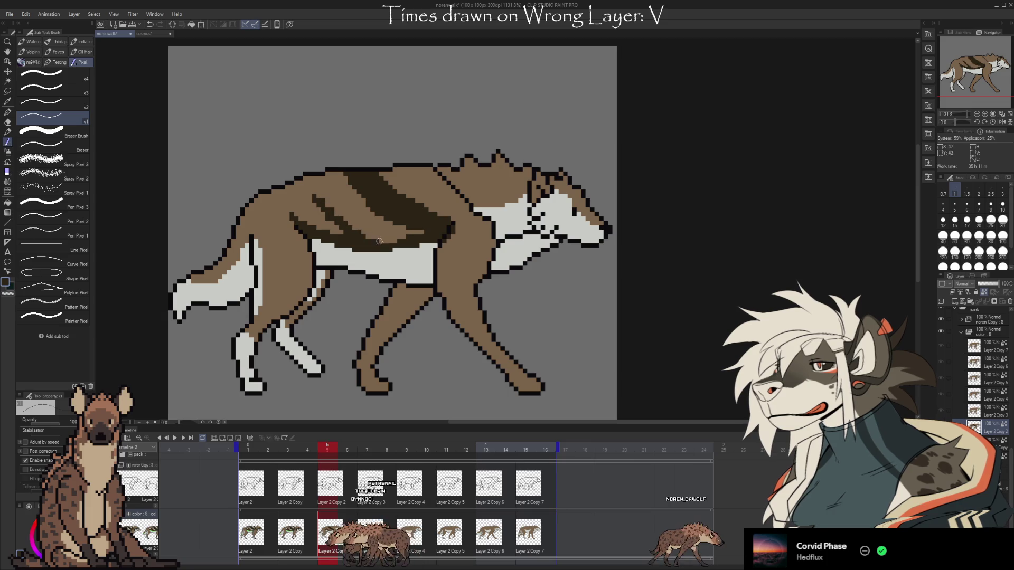
{"action": "left_click", "coordinate": [331, 209], "text": "alt"}
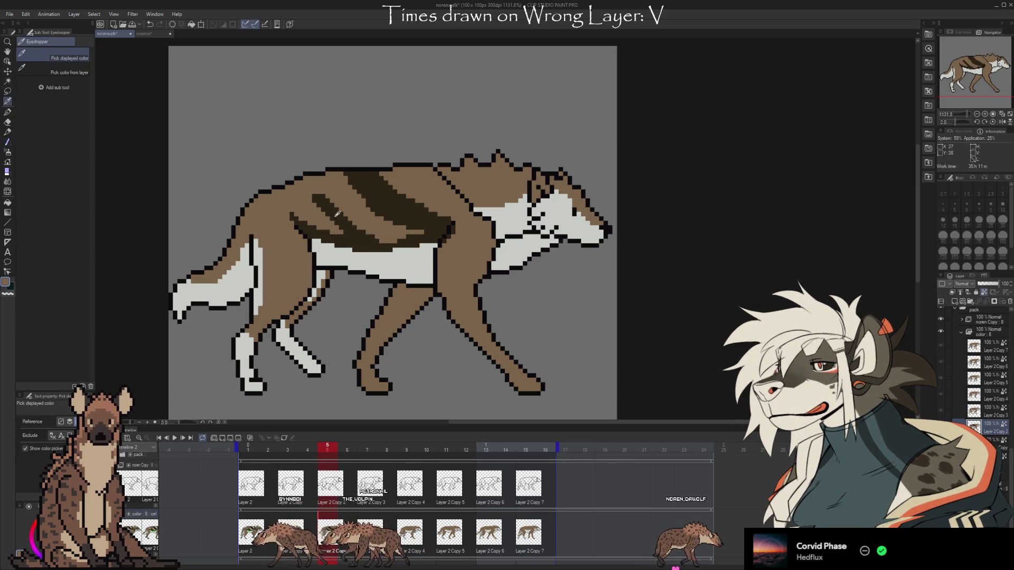
{"action": "key", "text": "Left"}
- Step back and forth between frames 4 and 5 to check the new stripes
{"action": "key", "text": "Right"}
{"action": "key", "text": "Left"}
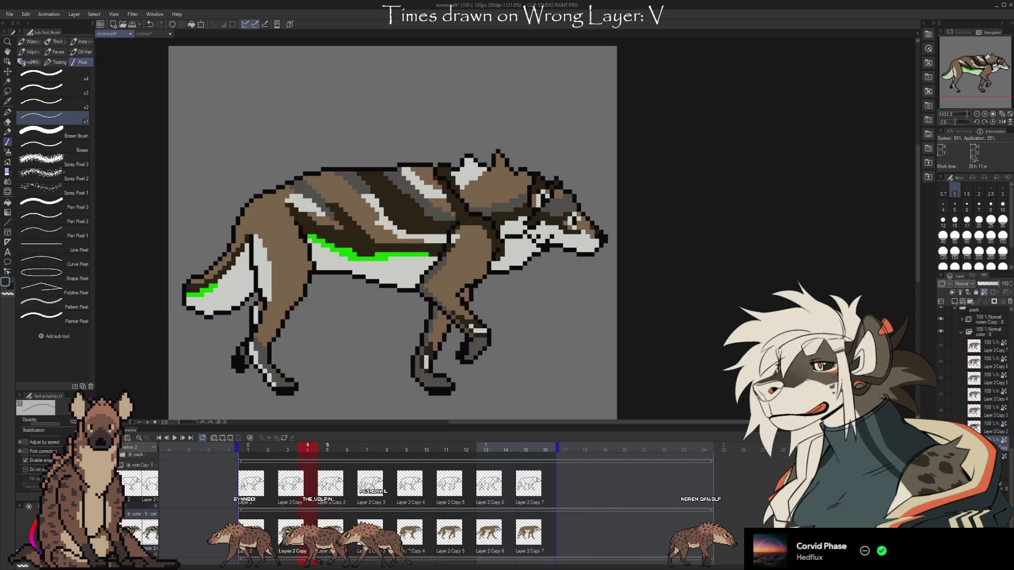
{"action": "key", "text": "Right"}
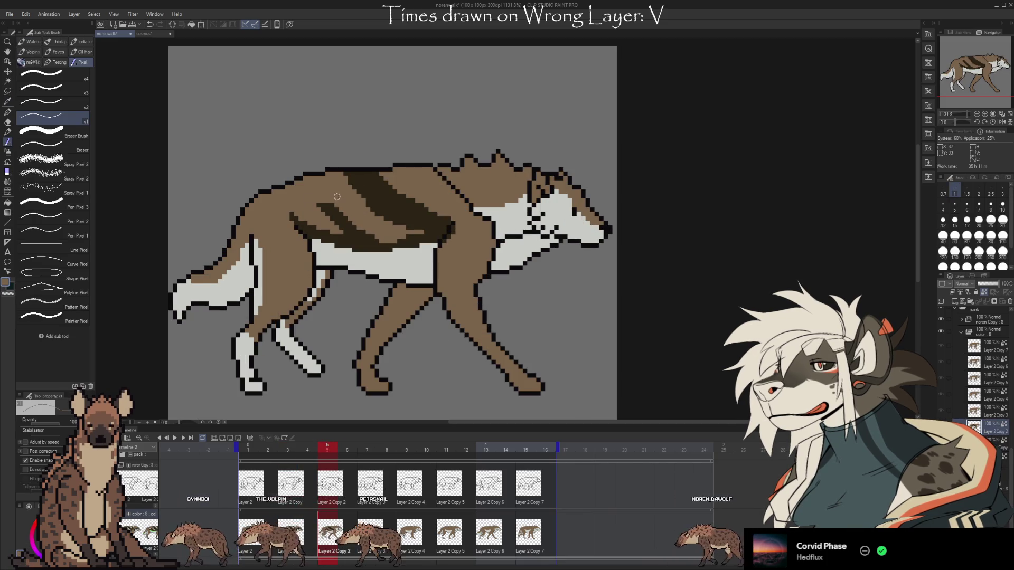
{"action": "key", "text": "Left"}
{"action": "key", "text": "Right"}
{"action": "key", "text": "Left"}
{"action": "key", "text": "Right"}
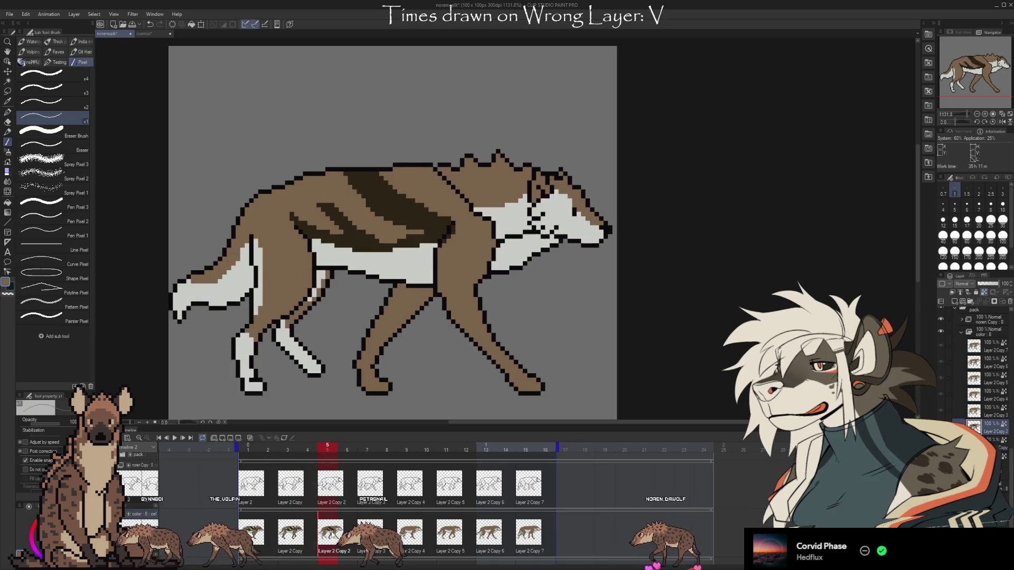
{"action": "key", "text": "Left"}
{"action": "key", "text": "Right"}
{"action": "key", "text": "Left"}
{"action": "key", "text": "Left"}
{"action": "key", "text": "Left"}
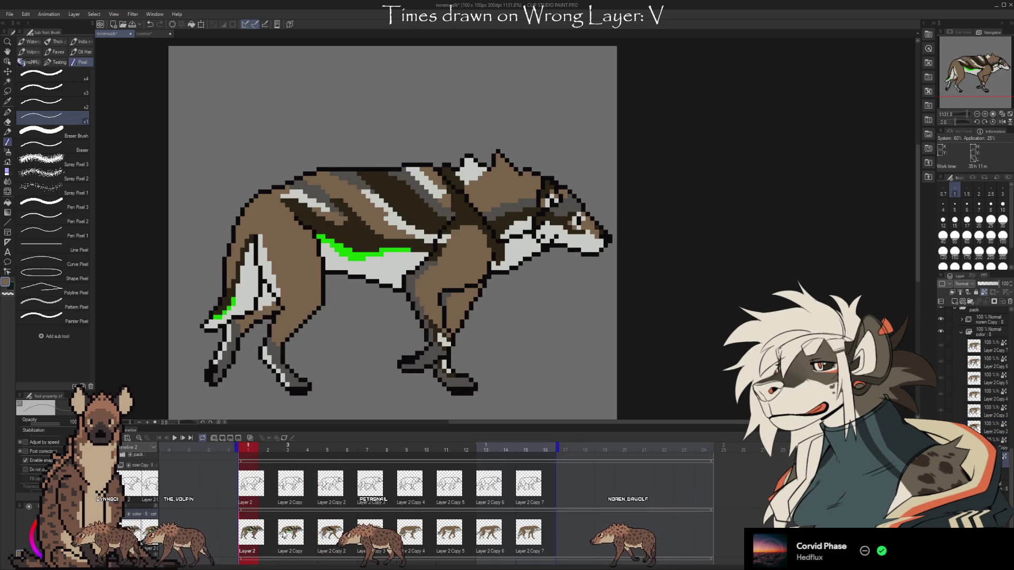
{"action": "key", "text": "Right"}
{"action": "key", "text": "Right"}
{"action": "key", "text": "Right"}
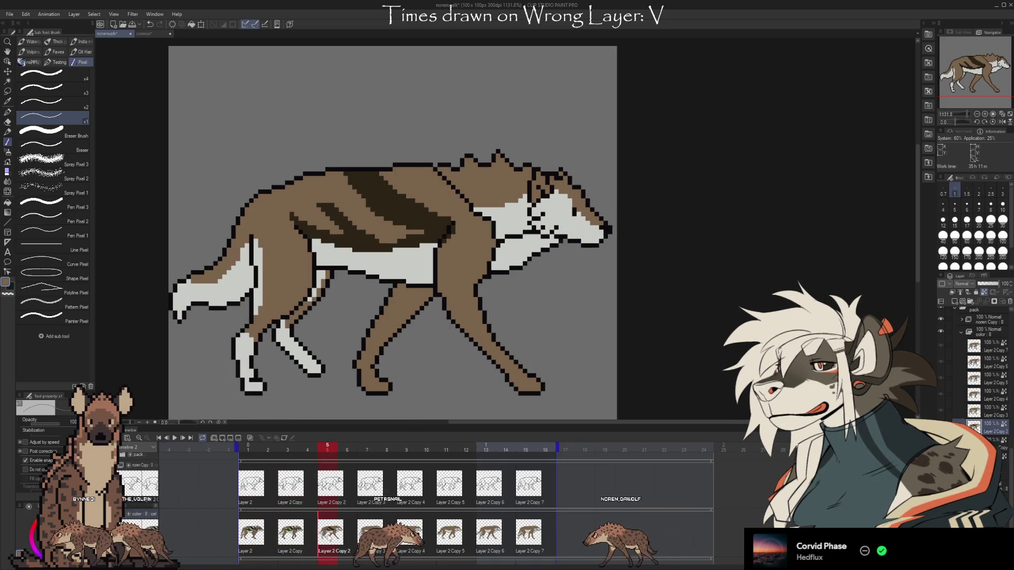
{"action": "key", "text": "Left"}
{"action": "key", "text": "Left"}
{"action": "key", "text": "Left"}
{"action": "key", "text": "Right"}
{"action": "key", "text": "Right"}
{"action": "key", "text": "Right"}
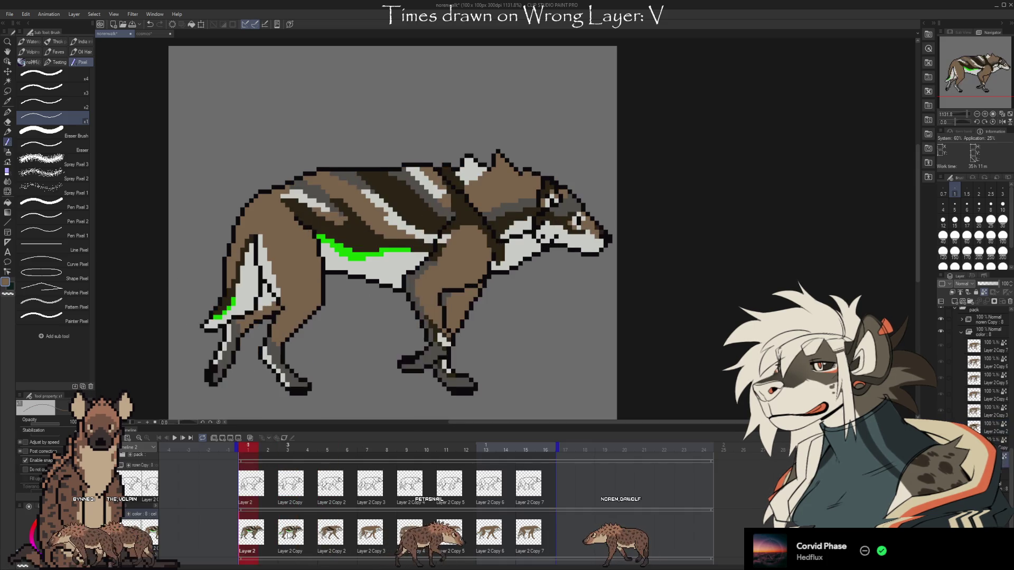
{"action": "key", "text": "Left"}
{"action": "key", "text": "Right"}
{"action": "key", "text": "Left"}
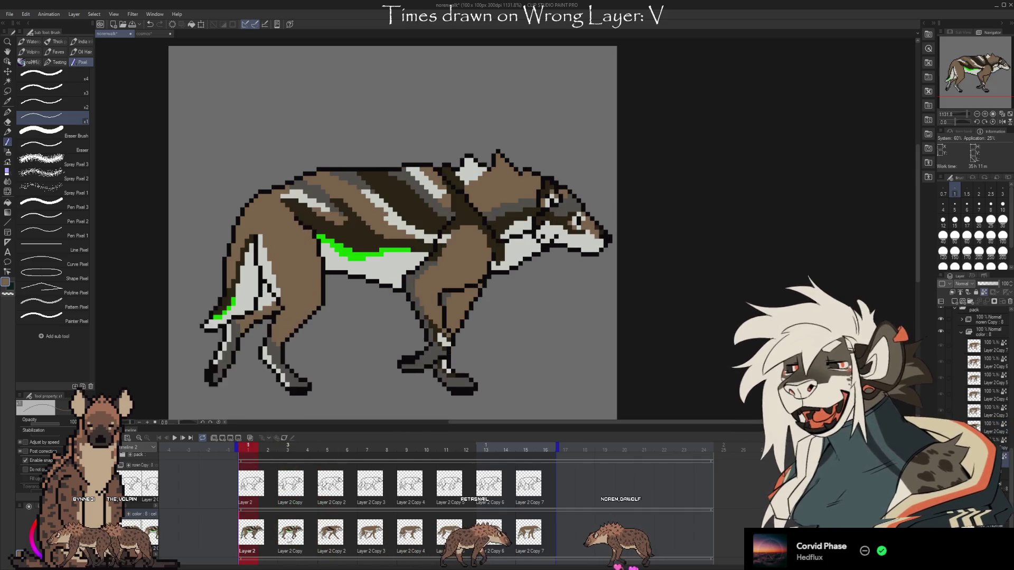
{"action": "key", "text": "Right"}
{"action": "key", "text": "Left"}
{"action": "key", "text": "Right"}
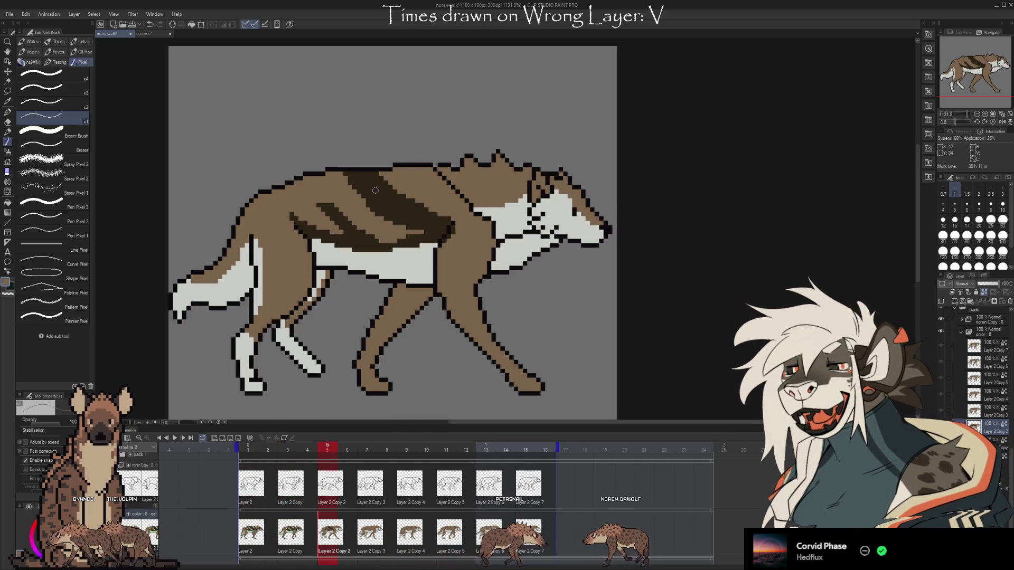
- Cycle through the frame 1, 3 and 5 drawings in the timeline, finishing on frame 5
{"action": "left_click", "coordinate": [262, 548]}
{"action": "left_click", "coordinate": [290, 536]}
{"action": "left_click", "coordinate": [329, 530]}
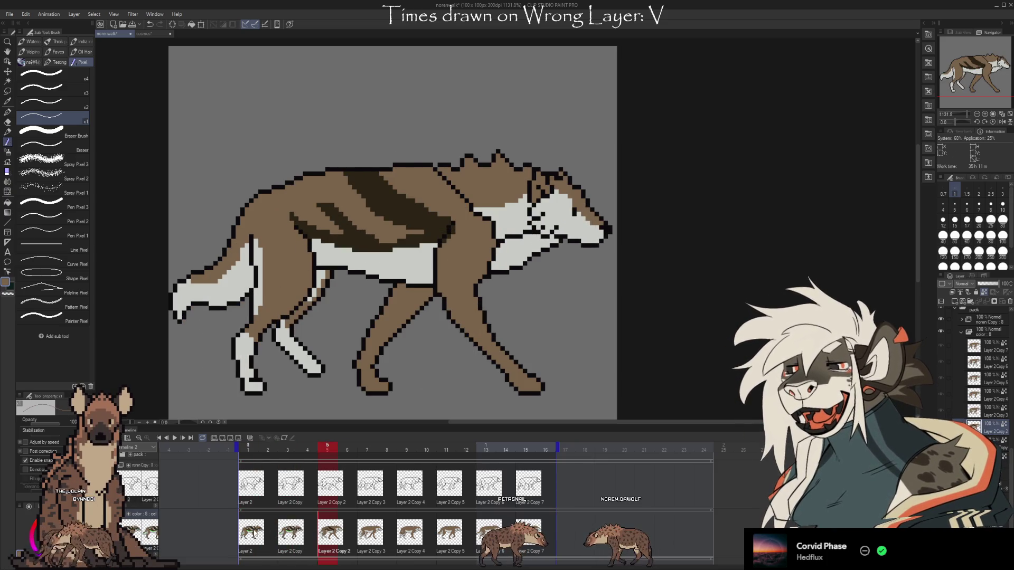
{"action": "left_click", "coordinate": [251, 533]}
{"action": "left_click", "coordinate": [291, 533]}
{"action": "left_click", "coordinate": [329, 533]}
{"action": "left_click", "coordinate": [251, 534]}
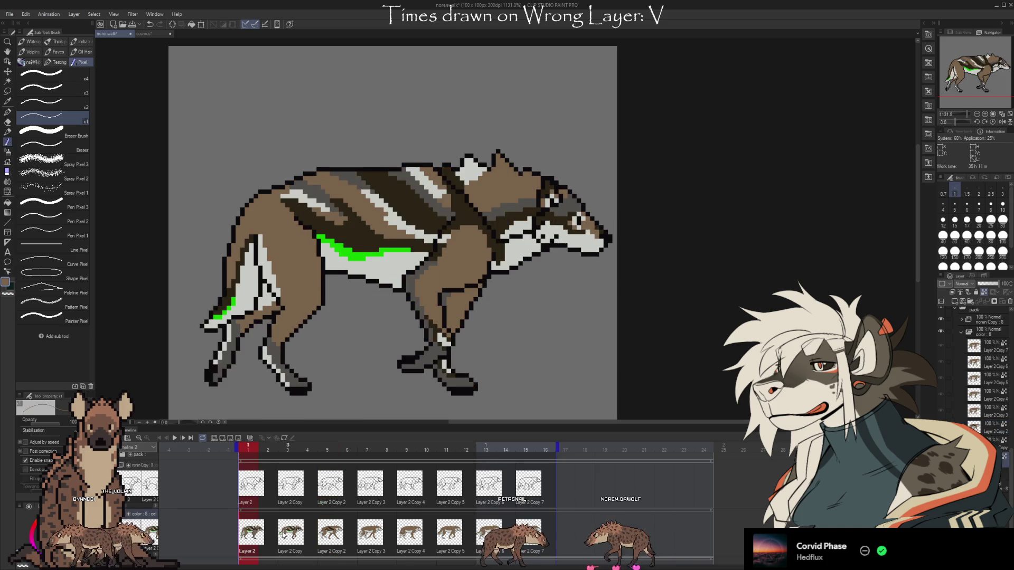
{"action": "left_click", "coordinate": [290, 534]}
{"action": "left_click", "coordinate": [330, 534]}
{"action": "left_click", "coordinate": [251, 533]}
{"action": "left_click", "coordinate": [290, 533]}
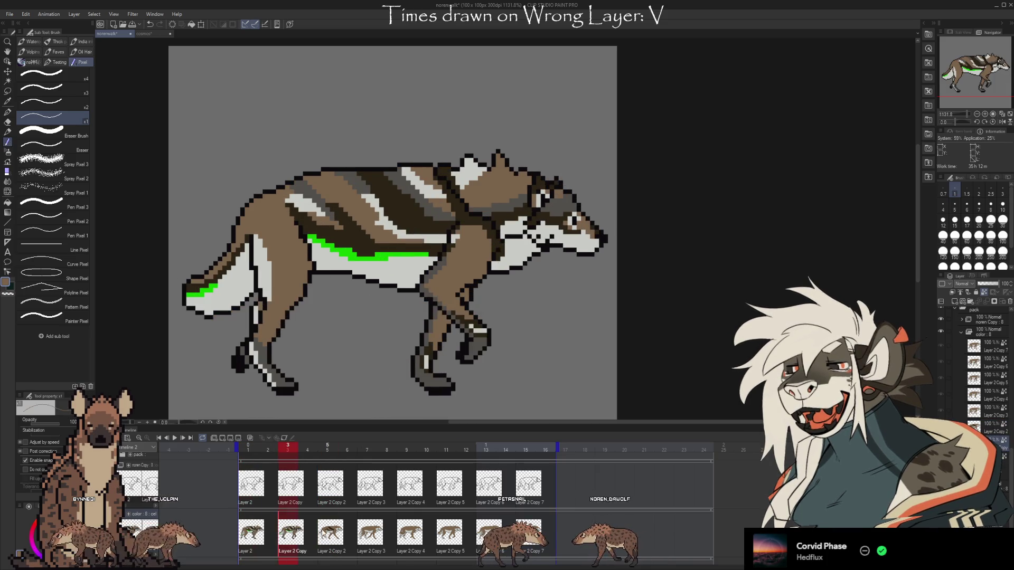
{"action": "left_click", "coordinate": [329, 534]}
{"action": "left_click", "coordinate": [251, 534]}
{"action": "left_click", "coordinate": [291, 534]}
{"action": "left_click", "coordinate": [329, 534]}
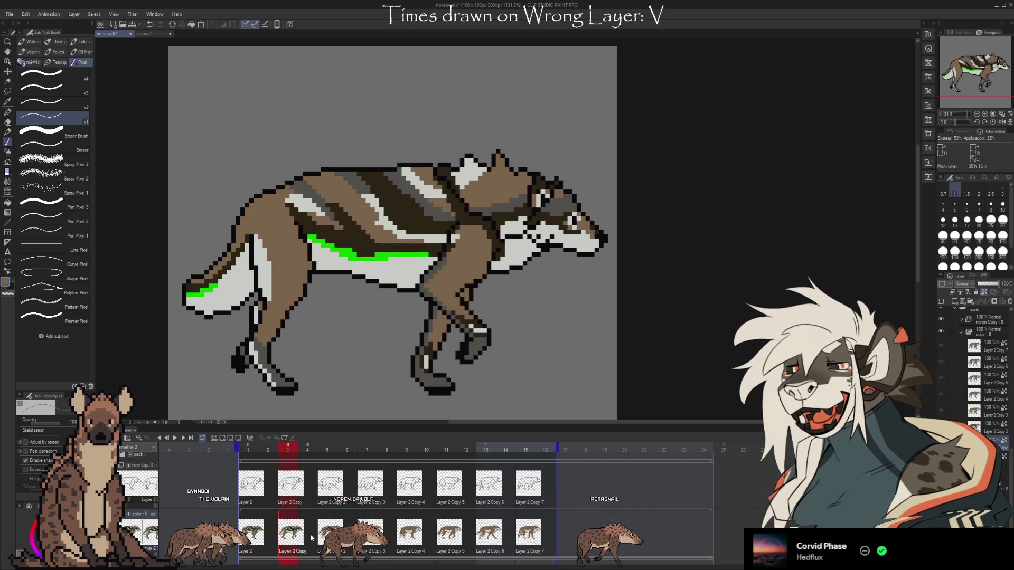
- Stop playback and compare the green-lined frame 3 with frame 5, settling on frame 5
{"action": "left_click", "coordinate": [337, 515]}
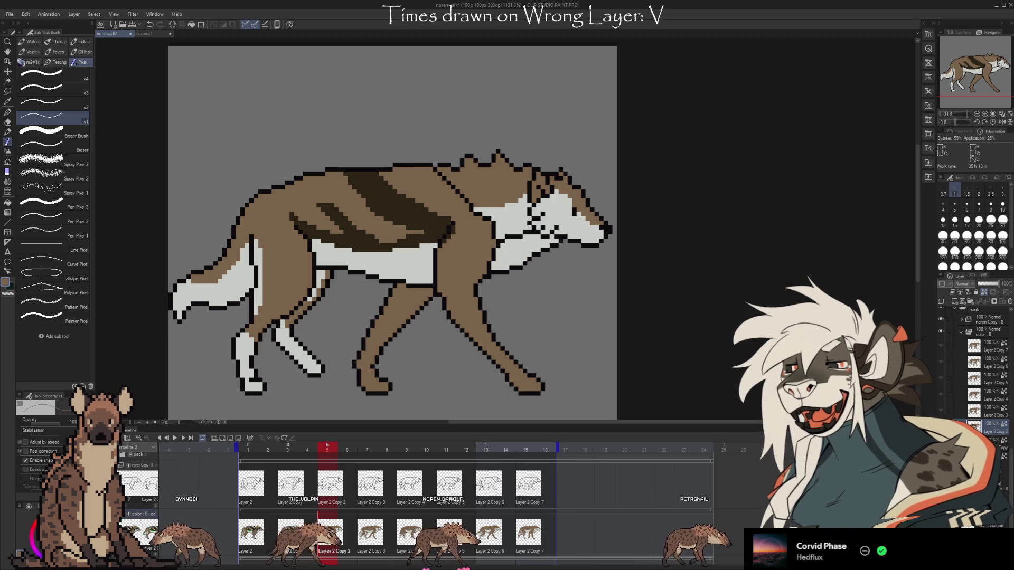
{"action": "left_click", "coordinate": [290, 533]}
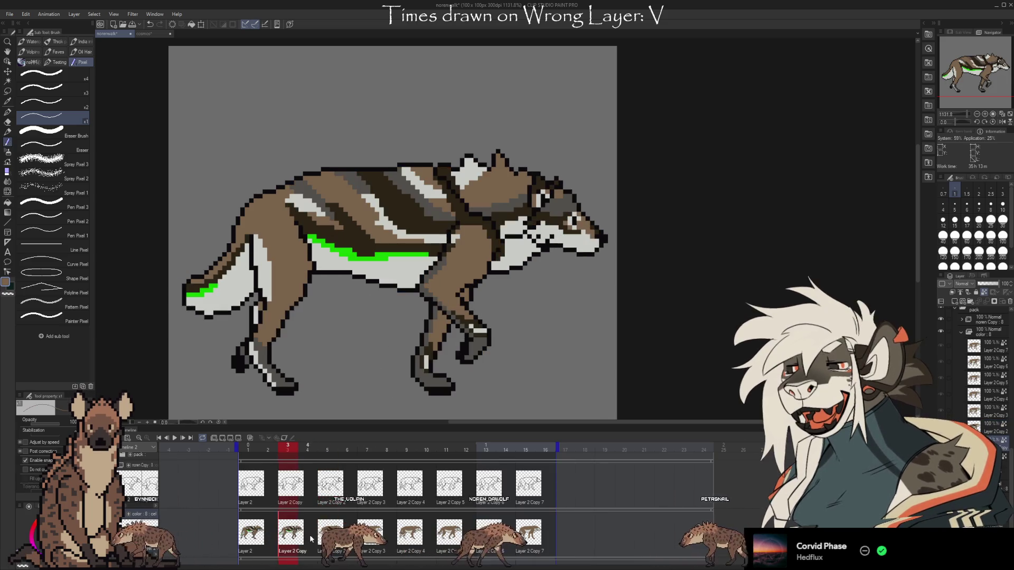
{"action": "left_click", "coordinate": [293, 534]}
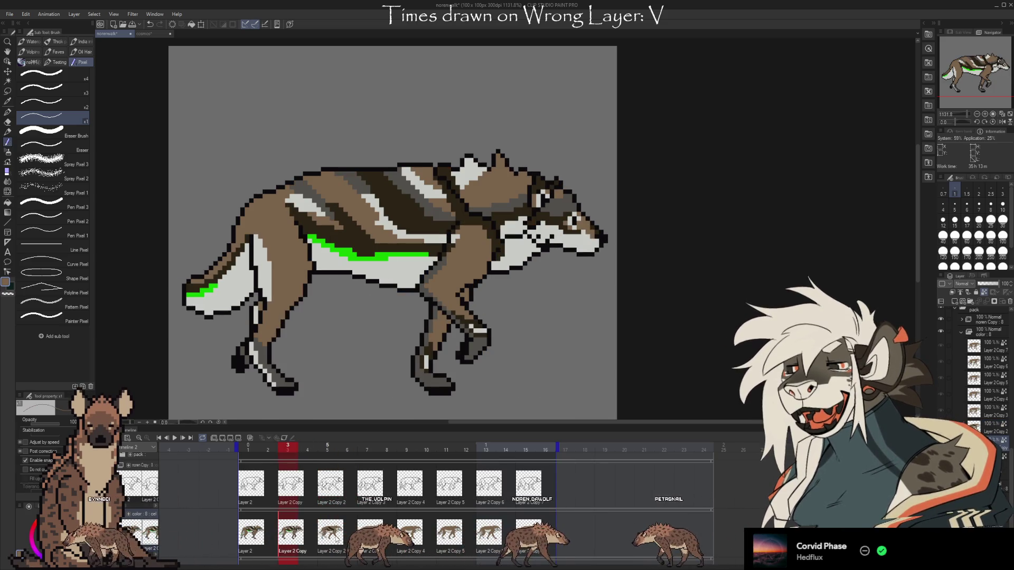
{"action": "key", "text": "Right"}
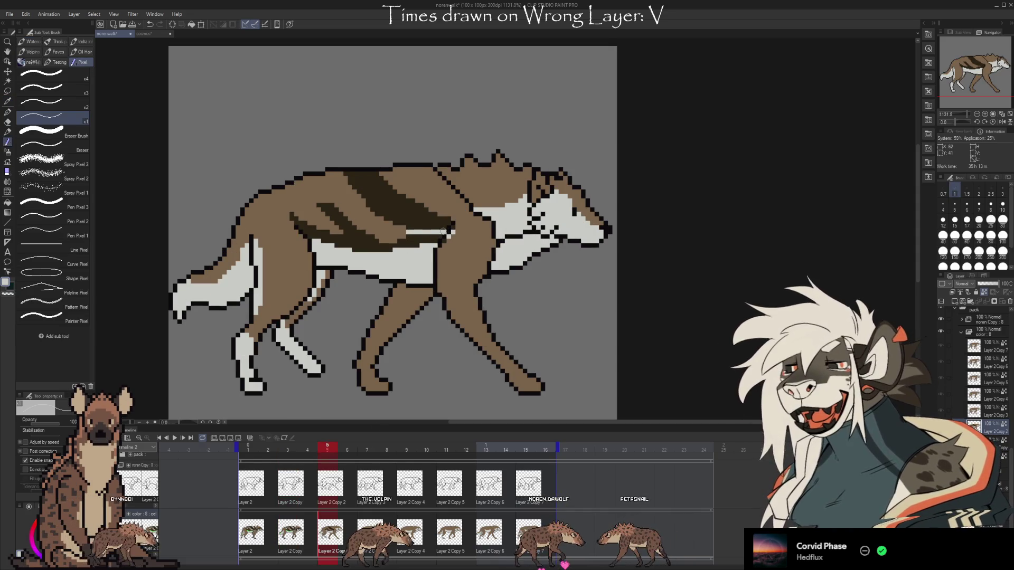
{"action": "key", "text": "Left"}
{"action": "key", "text": "Right"}
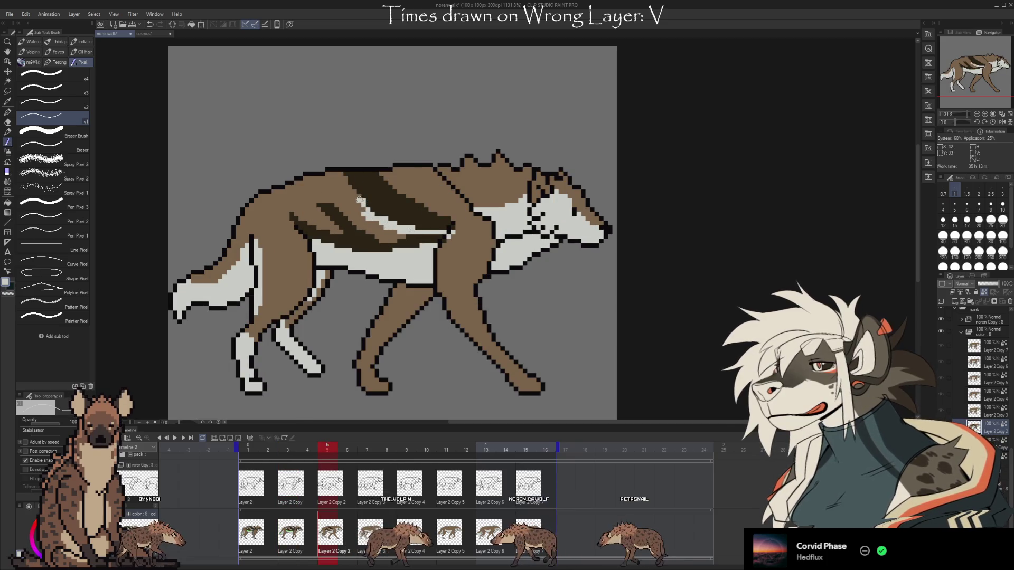
- Extend the light stripe up frame 5's back and shade its top end grey
{"action": "left_click_drag", "start_coordinate": [359, 199], "coordinate": [350, 189]}
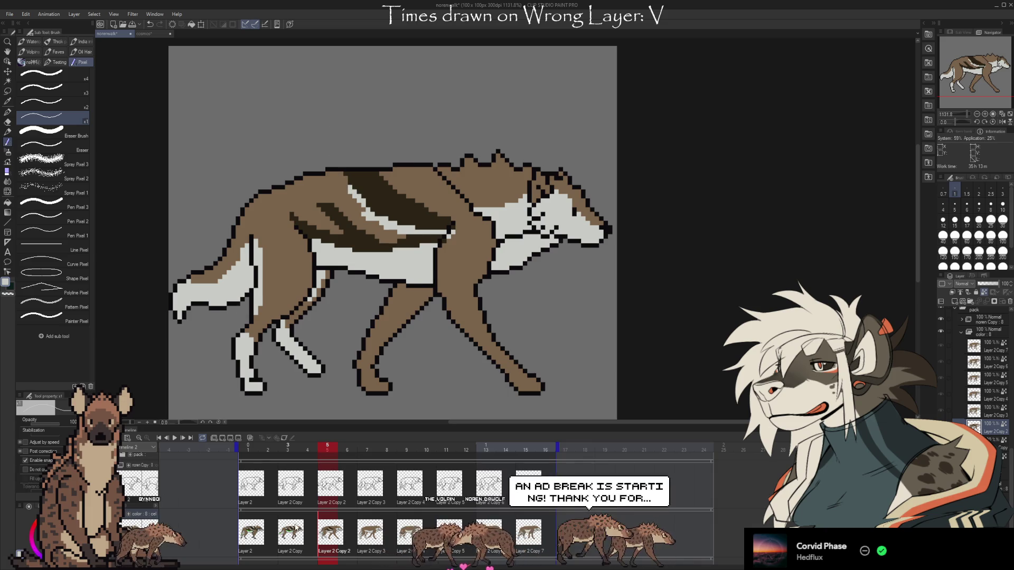
{"action": "key", "text": "Left"}
{"action": "key", "text": "Left"}
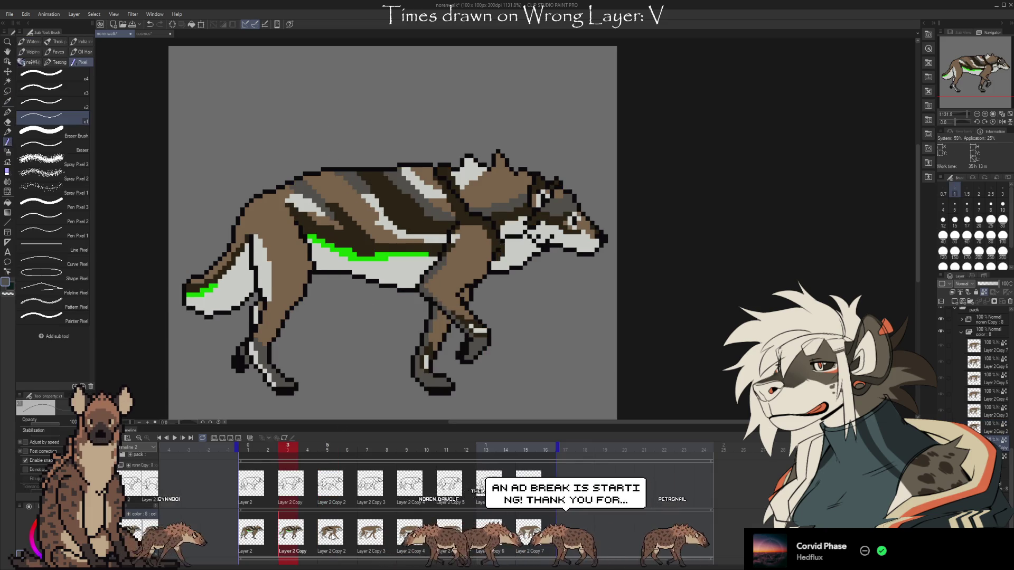
{"action": "key", "text": "Right"}
{"action": "key", "text": "Right"}
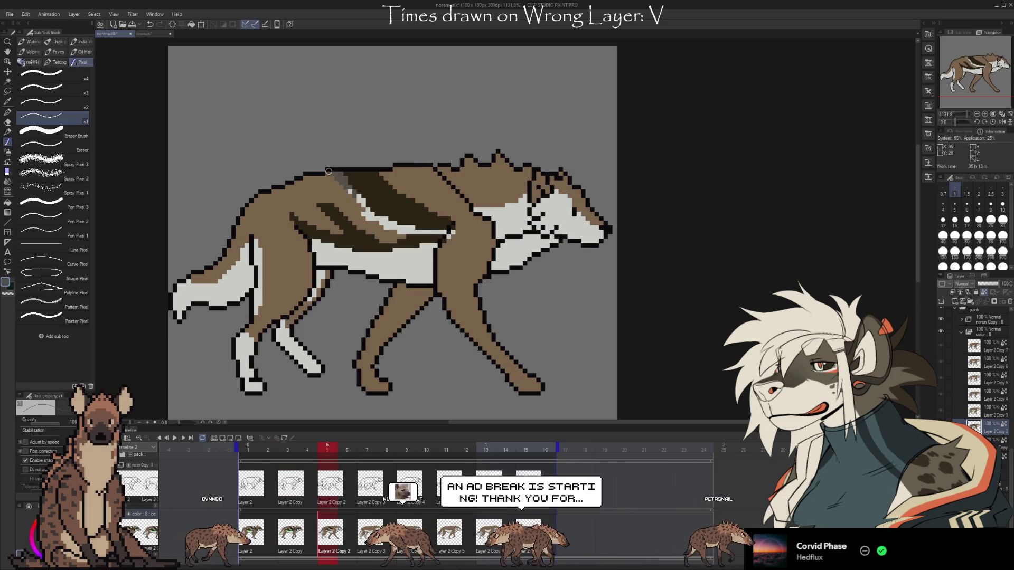
{"action": "left_click_drag", "start_coordinate": [332, 175], "coordinate": [352, 194]}
- Play the wolf walk-cycle animation from the Timeline panel
{"action": "left_click", "coordinate": [175, 438]}
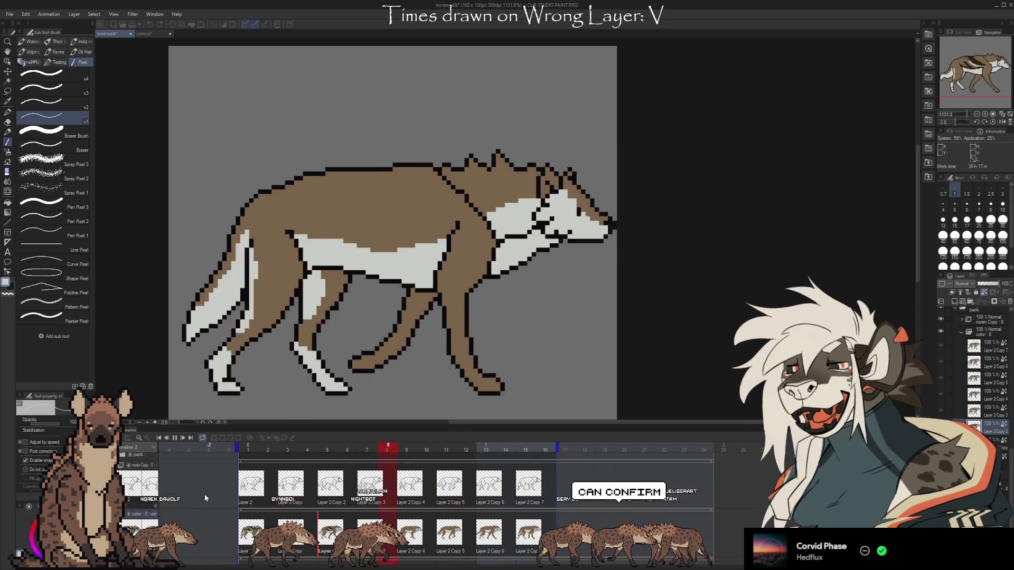
{"action": "key", "text": "space"}
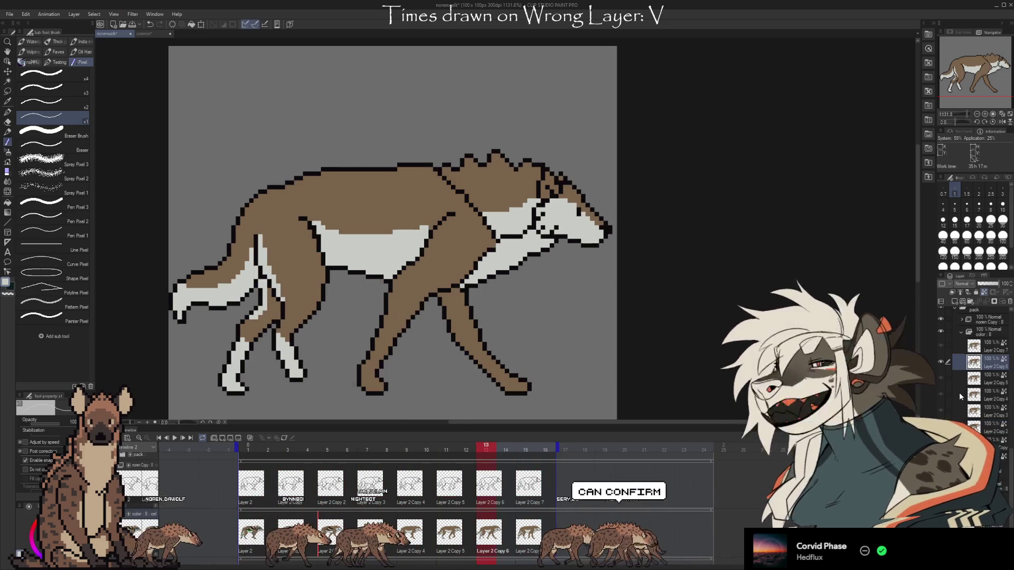
{"action": "scroll", "coordinate": [956, 392], "scroll_direction": "down", "scroll_amount": 3}
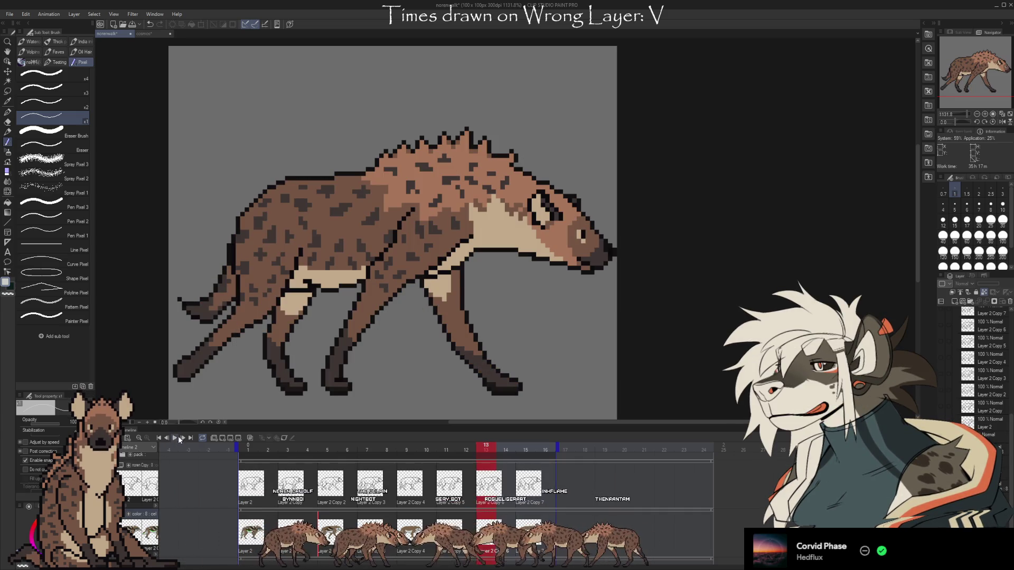
{"action": "left_click", "coordinate": [177, 438]}
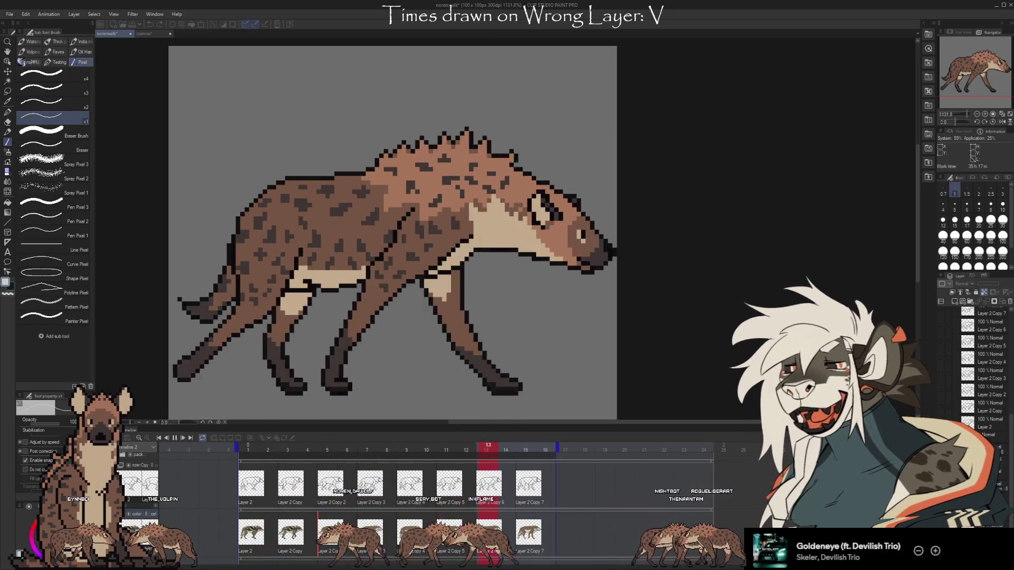
{"action": "key", "text": "Return"}
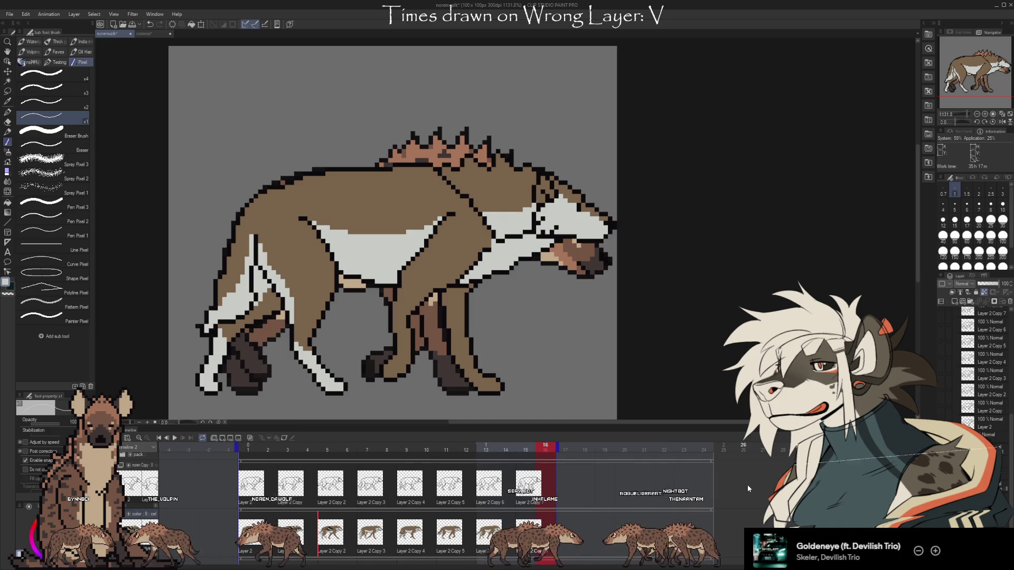
{"action": "left_click", "coordinate": [175, 438]}
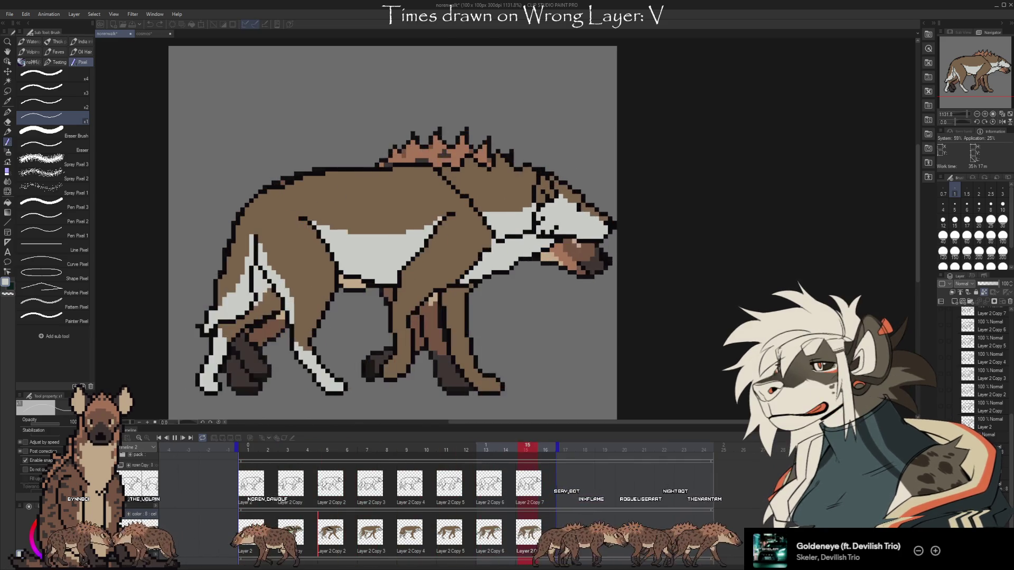
{"action": "key", "text": "Return"}
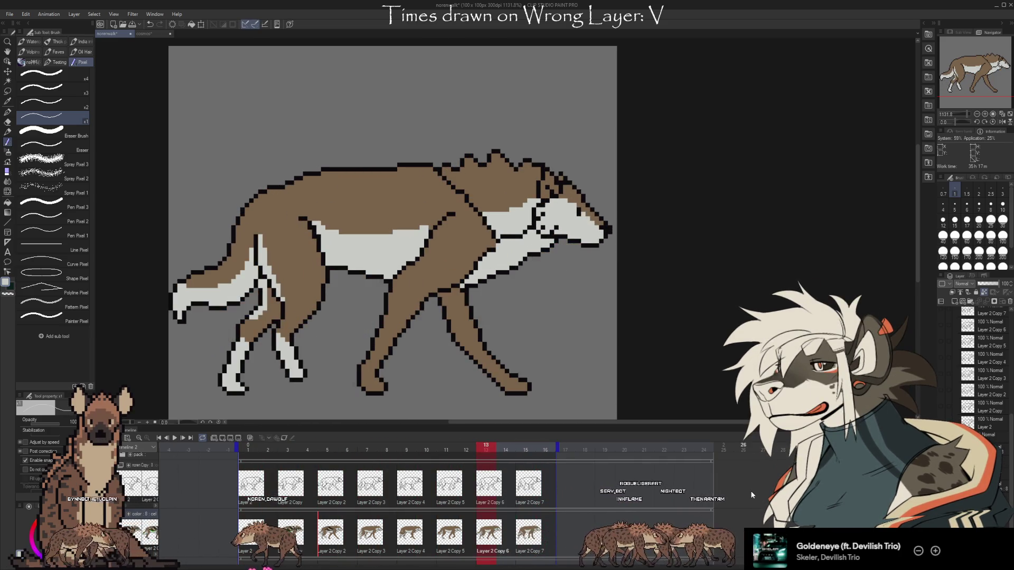
{"action": "key", "text": "Return"}
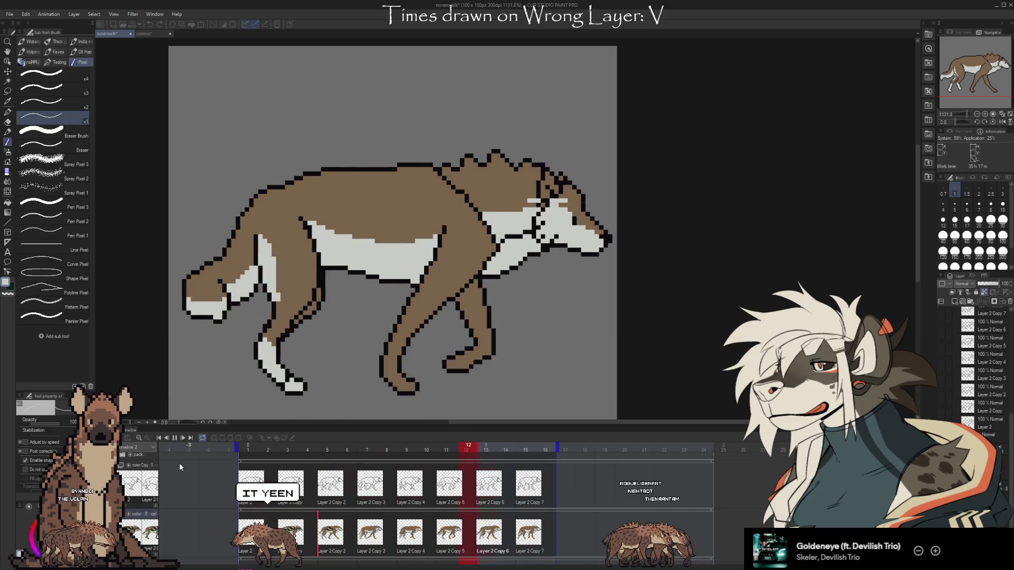